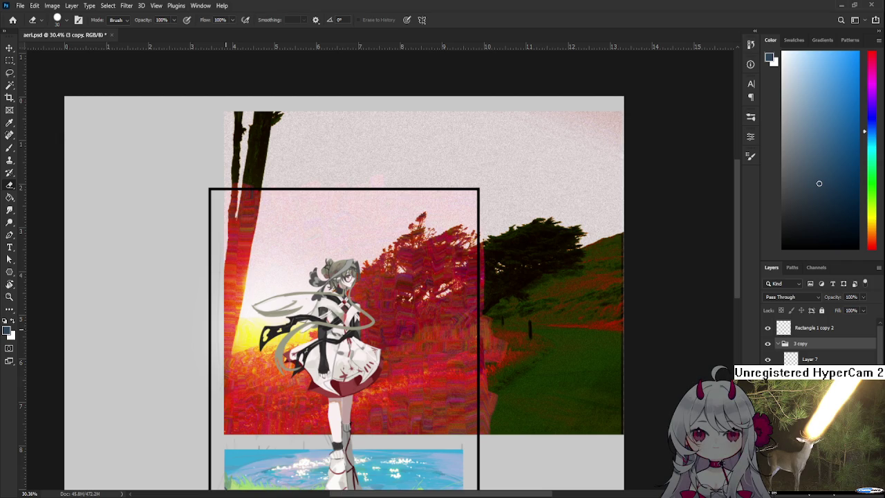
Step: Switch from the Eraser to the Brush tool and zoom in on the composite
{"action": "scroll", "coordinate": [296, 380], "scroll_direction": "up", "scroll_amount": 3}
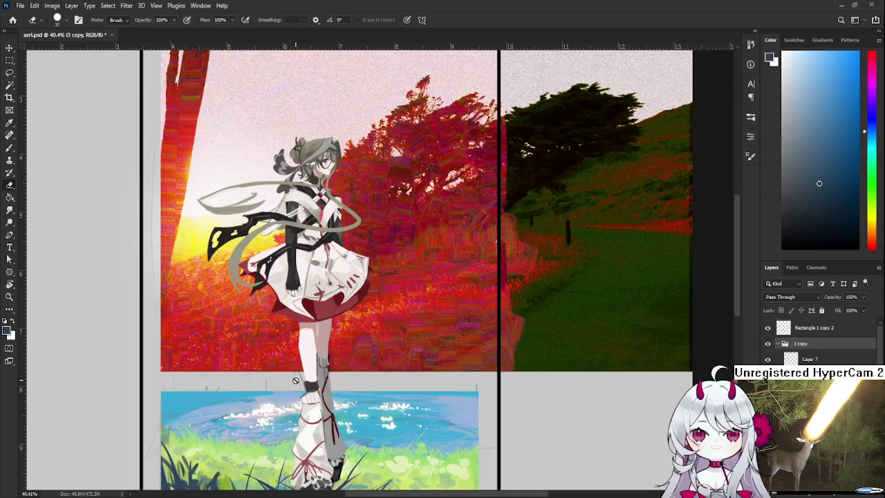
{"action": "key", "text": "b"}
{"action": "scroll", "coordinate": [295, 380], "scroll_direction": "down", "scroll_amount": 2}
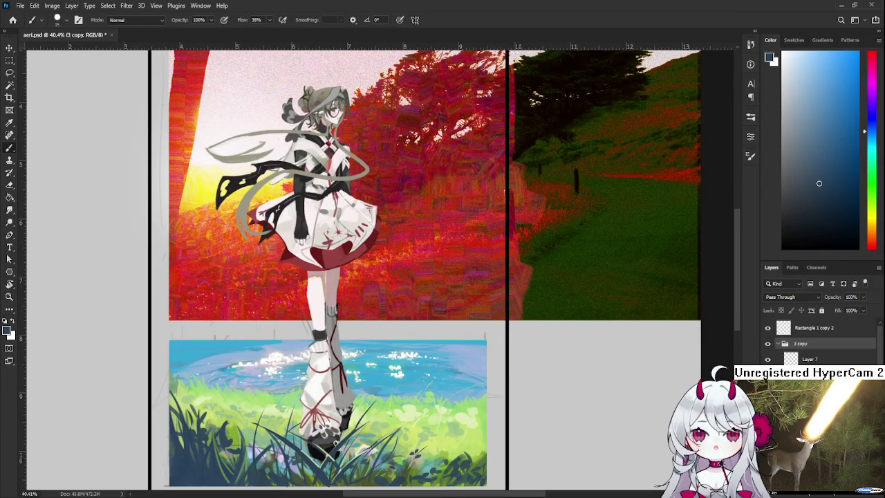
{"action": "scroll", "coordinate": [654, 385], "scroll_direction": "down", "scroll_amount": 1}
{"action": "scroll", "coordinate": [643, 385], "scroll_direction": "up", "scroll_amount": 1}
{"action": "scroll", "coordinate": [612, 411], "scroll_direction": "down", "scroll_amount": 1}
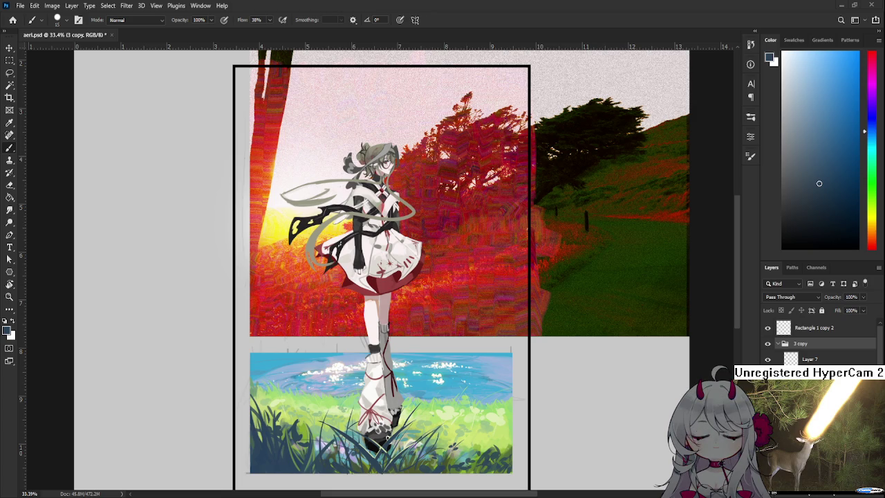
{"action": "scroll", "coordinate": [380, 367], "scroll_direction": "up", "scroll_amount": 3}
{"action": "scroll", "coordinate": [379, 367], "scroll_direction": "up", "scroll_amount": 2}
{"action": "scroll", "coordinate": [379, 368], "scroll_direction": "up", "scroll_amount": 1}
Step: Pan and zoom across the artwork, checking the black frame's bottom edge and the girl-and-water image
{"action": "left_click_drag", "start_coordinate": [456, 396], "coordinate": [419, 365]}
{"action": "scroll", "coordinate": [419, 348], "scroll_direction": "down", "scroll_amount": 3}
{"action": "scroll", "coordinate": [419, 348], "scroll_direction": "down", "scroll_amount": 2}
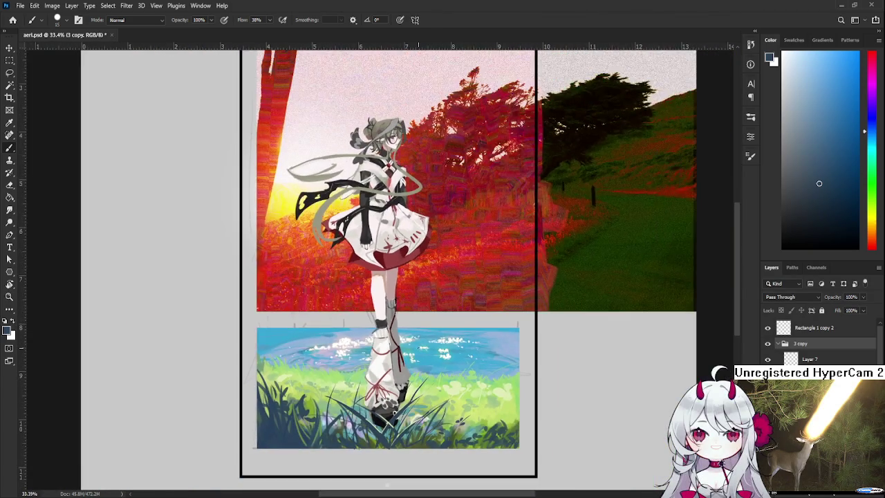
{"action": "mouse_move", "coordinate": [408, 186]}
{"action": "left_mouse_down"}
{"action": "mouse_move", "coordinate": [419, 357]}
{"action": "mouse_move", "coordinate": [428, 306]}
{"action": "left_mouse_up"}
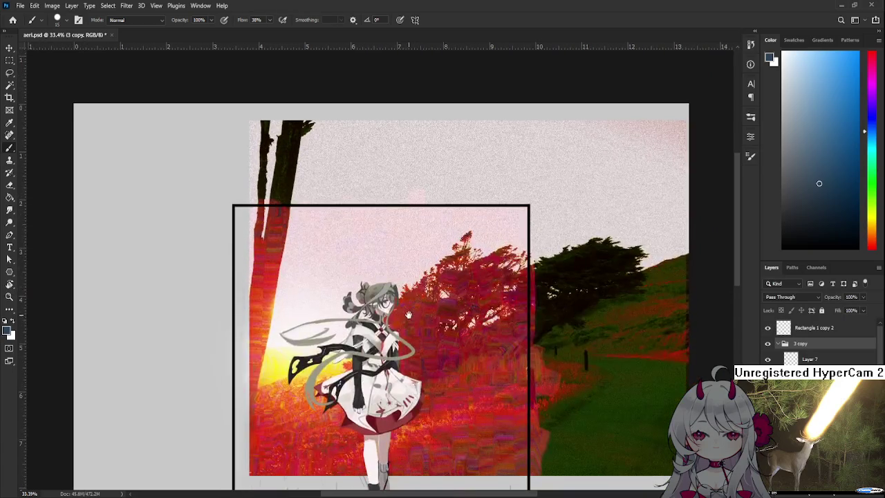
{"action": "scroll", "coordinate": [270, 376], "scroll_direction": "up", "scroll_amount": 2}
{"action": "scroll", "coordinate": [270, 375], "scroll_direction": "up", "scroll_amount": 1}
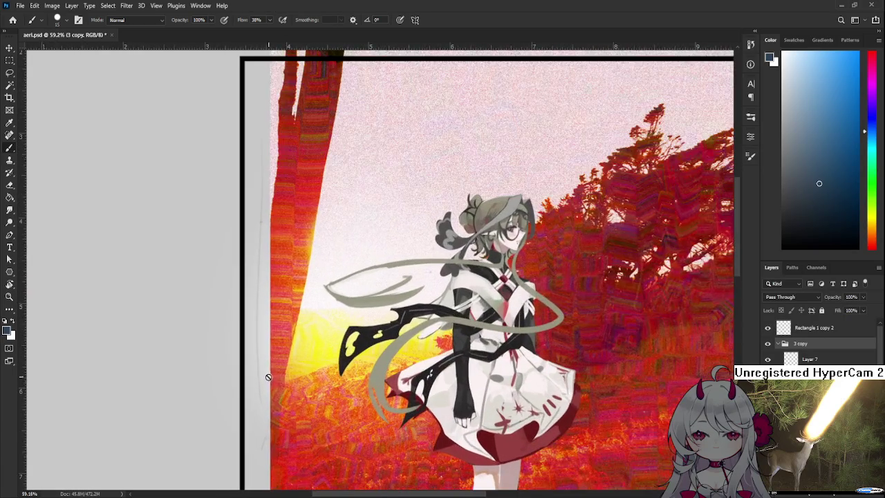
{"action": "scroll", "coordinate": [269, 375], "scroll_direction": "down", "scroll_amount": 2}
{"action": "scroll", "coordinate": [271, 375], "scroll_direction": "down", "scroll_amount": 1}
{"action": "scroll", "coordinate": [273, 373], "scroll_direction": "up", "scroll_amount": 2}
{"action": "scroll", "coordinate": [274, 373], "scroll_direction": "down", "scroll_amount": 2}
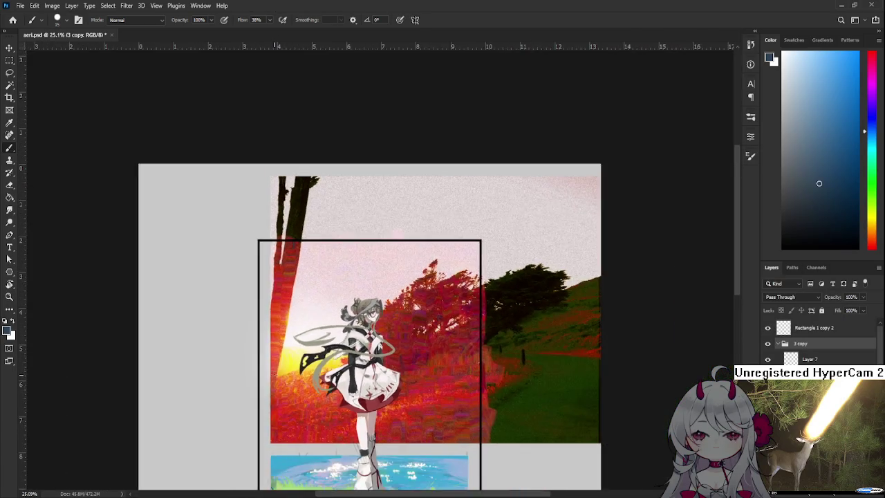
{"action": "scroll", "coordinate": [277, 372], "scroll_direction": "down", "scroll_amount": 1}
{"action": "scroll", "coordinate": [391, 346], "scroll_direction": "down", "scroll_amount": 1}
{"action": "scroll", "coordinate": [391, 345], "scroll_direction": "down", "scroll_amount": 2}
{"action": "scroll", "coordinate": [391, 344], "scroll_direction": "down", "scroll_amount": 1}
{"action": "scroll", "coordinate": [390, 344], "scroll_direction": "down", "scroll_amount": 1}
{"action": "scroll", "coordinate": [390, 344], "scroll_direction": "up", "scroll_amount": 1}
{"action": "scroll", "coordinate": [390, 345], "scroll_direction": "up", "scroll_amount": 2}
{"action": "scroll", "coordinate": [386, 264], "scroll_direction": "up", "scroll_amount": 4}
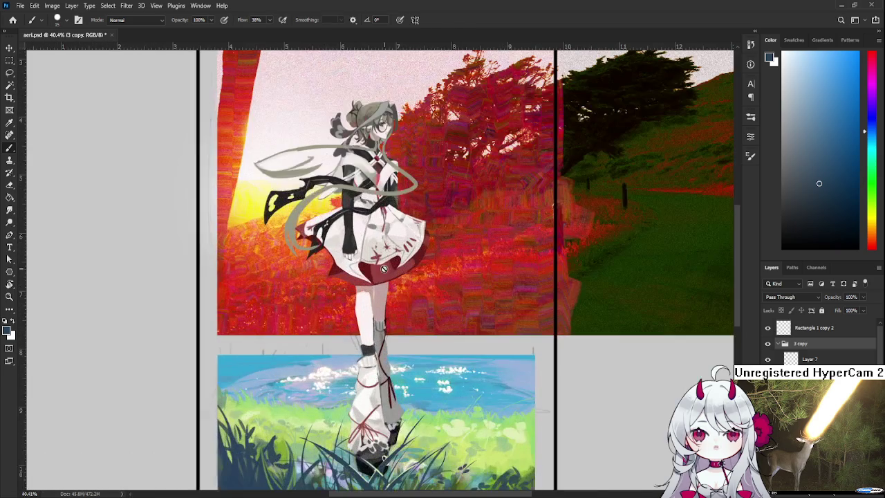
{"action": "left_click_drag", "start_coordinate": [383, 272], "coordinate": [393, 340]}
{"action": "scroll", "coordinate": [392, 340], "scroll_direction": "down", "scroll_amount": 1}
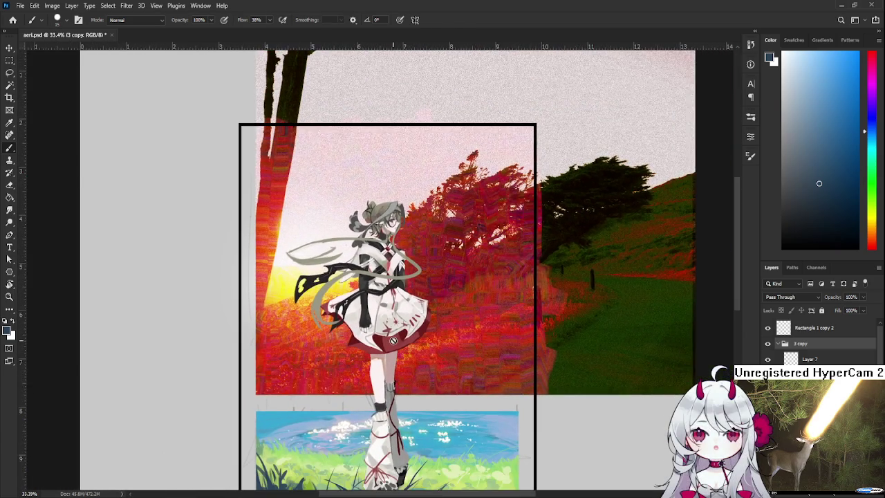
{"action": "scroll", "coordinate": [387, 367], "scroll_direction": "down", "scroll_amount": 1}
{"action": "scroll", "coordinate": [380, 414], "scroll_direction": "down", "scroll_amount": 1}
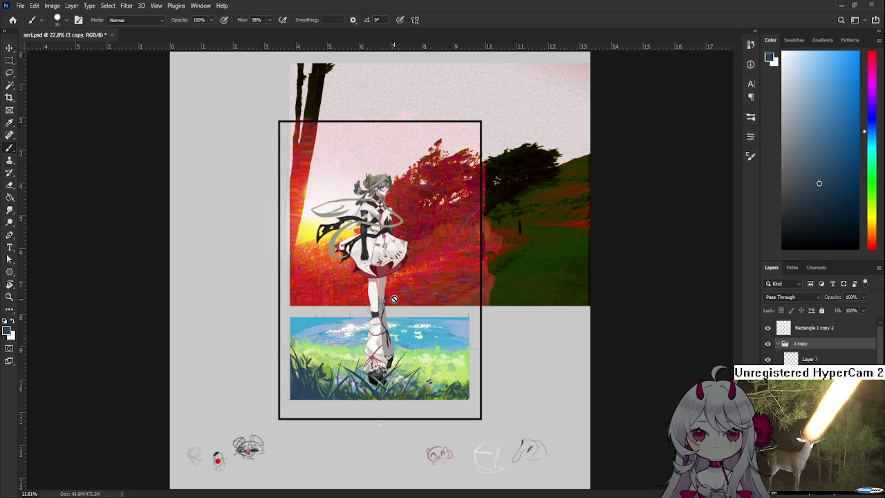
{"action": "scroll", "coordinate": [394, 282], "scroll_direction": "up", "scroll_amount": 2}
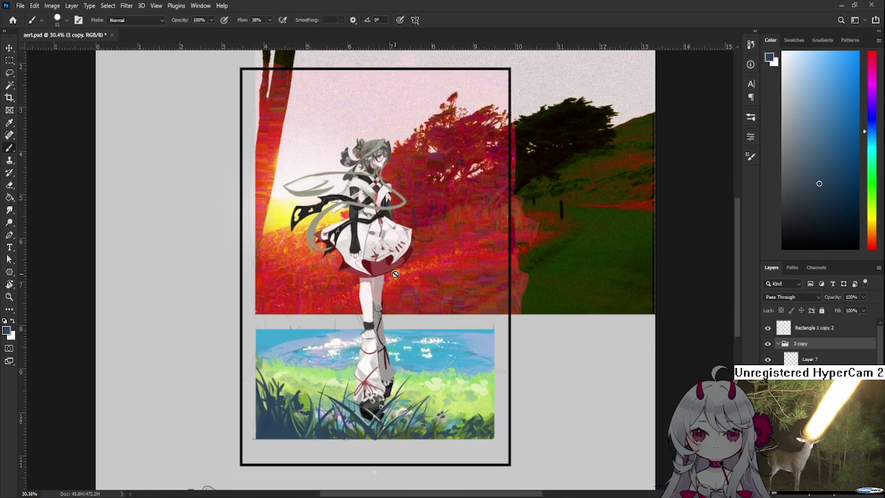
{"action": "scroll", "coordinate": [423, 196], "scroll_direction": "up", "scroll_amount": 3}
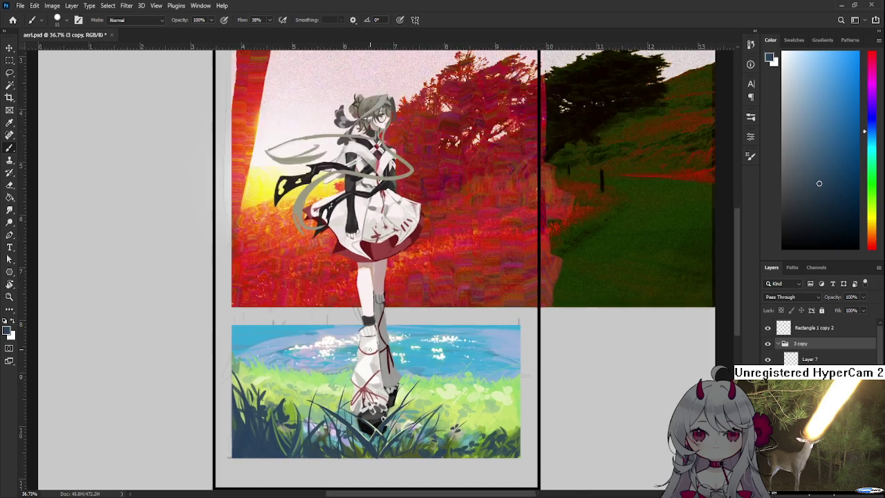
{"action": "scroll", "coordinate": [398, 423], "scroll_direction": "down", "scroll_amount": 1}
{"action": "scroll", "coordinate": [392, 416], "scroll_direction": "down", "scroll_amount": 1}
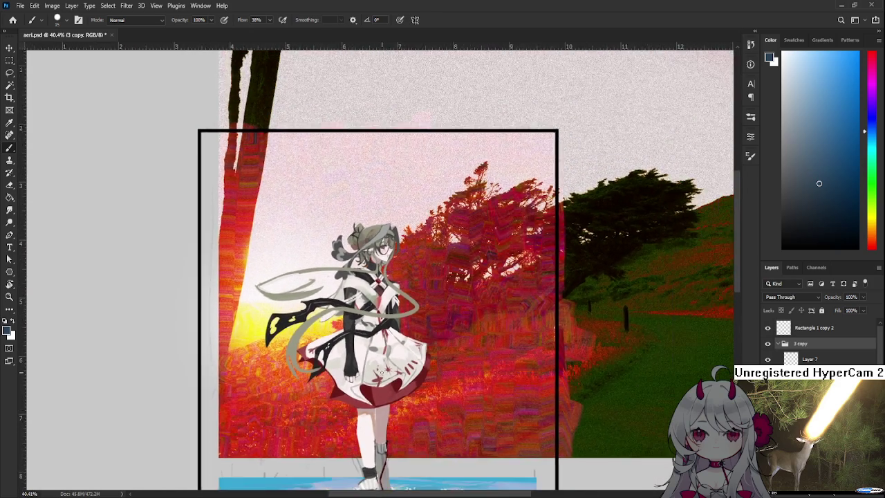
{"action": "scroll", "coordinate": [386, 410], "scroll_direction": "down", "scroll_amount": 1}
{"action": "scroll", "coordinate": [380, 405], "scroll_direction": "down", "scroll_amount": 1}
{"action": "left_click_drag", "start_coordinate": [379, 403], "coordinate": [368, 348]}
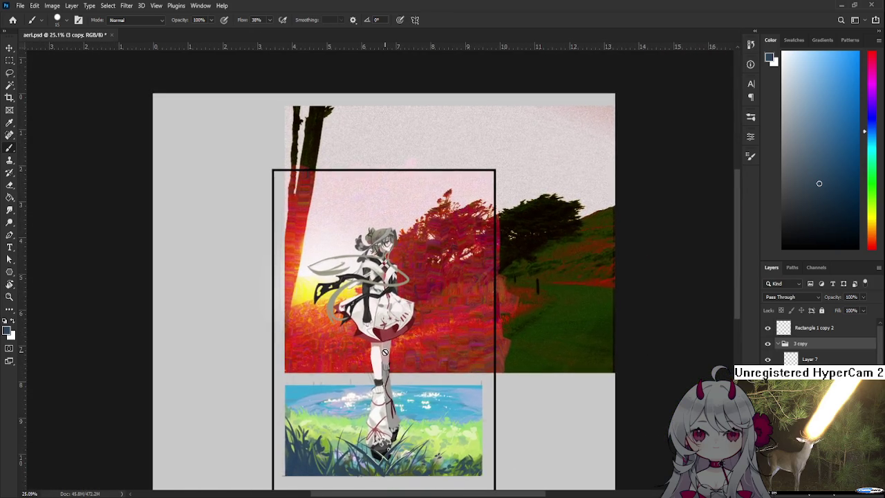
{"action": "scroll", "coordinate": [484, 388], "scroll_direction": "down", "scroll_amount": 1}
{"action": "scroll", "coordinate": [443, 373], "scroll_direction": "up", "scroll_amount": 3}
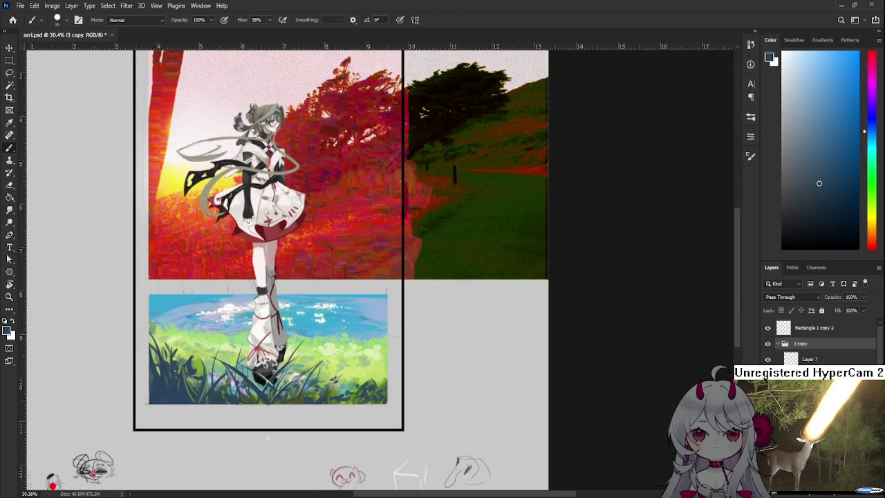
{"action": "scroll", "coordinate": [332, 318], "scroll_direction": "down", "scroll_amount": 2}
{"action": "left_click_drag", "start_coordinate": [320, 317], "coordinate": [371, 372]}
{"action": "left_click", "coordinate": [819, 328]}
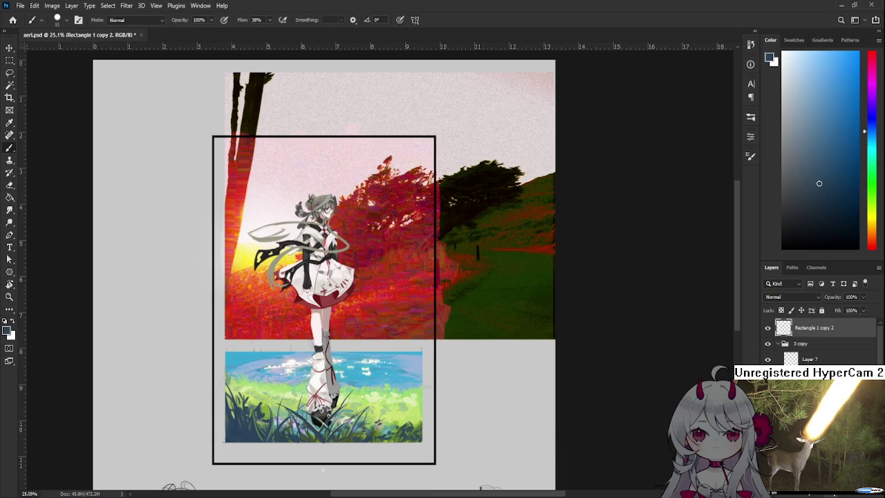
Step: Add a desaturating Hue/Saturation 1 layer above Rectangle 1 copy 2, then hide it
{"action": "key", "text": "F2"}
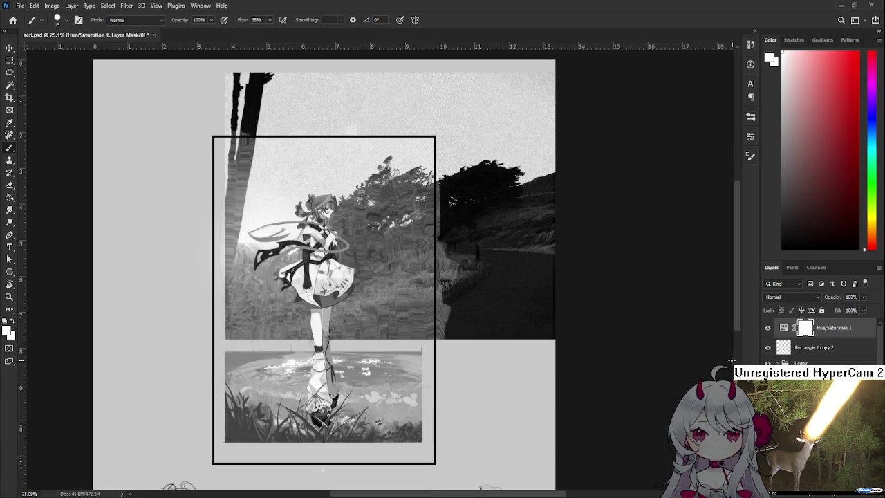
{"action": "left_click", "coordinate": [767, 328]}
{"action": "scroll", "coordinate": [385, 418], "scroll_direction": "up", "scroll_amount": 1}
{"action": "scroll", "coordinate": [385, 418], "scroll_direction": "up", "scroll_amount": 1}
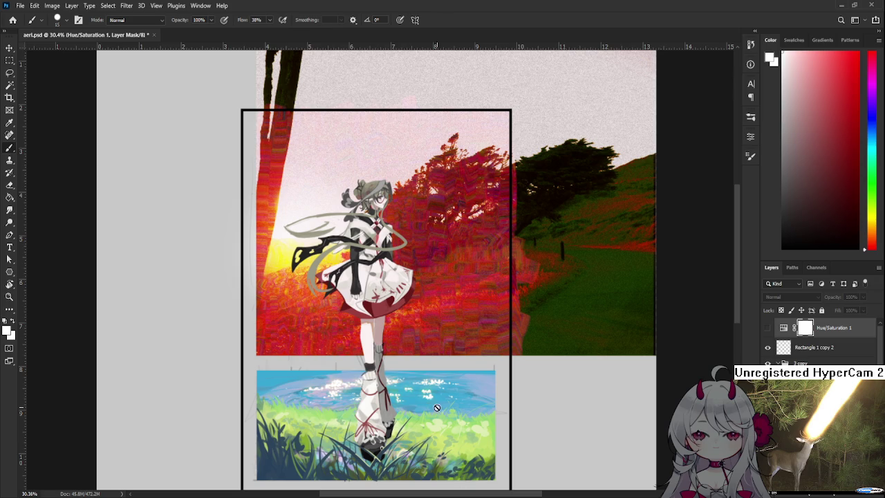
Step: Toggle the Rectangle 1 copy 2 black frame off and back on to compare
{"action": "scroll", "coordinate": [381, 351], "scroll_direction": "down", "scroll_amount": 2}
{"action": "scroll", "coordinate": [381, 352], "scroll_direction": "up", "scroll_amount": 1}
{"action": "scroll", "coordinate": [381, 352], "scroll_direction": "up", "scroll_amount": 2}
{"action": "scroll", "coordinate": [381, 351], "scroll_direction": "down", "scroll_amount": 1}
{"action": "scroll", "coordinate": [379, 357], "scroll_direction": "down", "scroll_amount": 1}
{"action": "scroll", "coordinate": [373, 365], "scroll_direction": "down", "scroll_amount": 1}
{"action": "scroll", "coordinate": [374, 364], "scroll_direction": "down", "scroll_amount": 1}
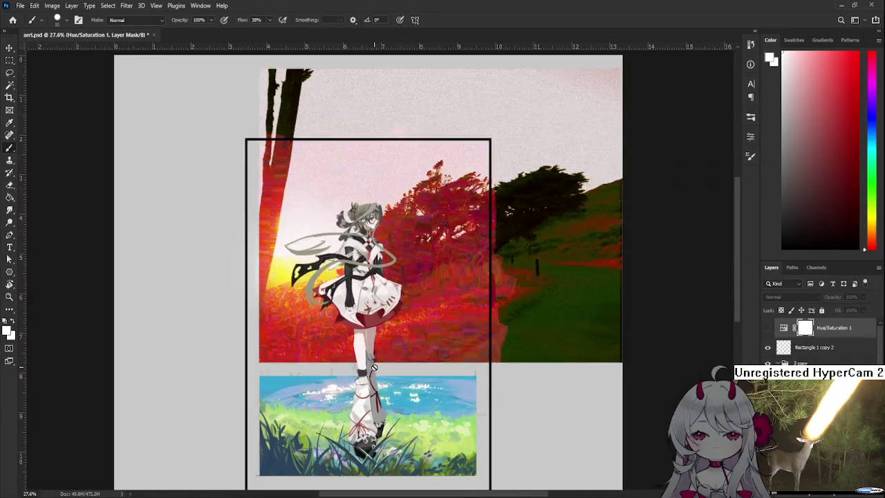
{"action": "scroll", "coordinate": [374, 365], "scroll_direction": "up", "scroll_amount": 1}
{"action": "left_click", "coordinate": [767, 347]}
{"action": "left_click", "coordinate": [767, 347]}
Step: Select Layer 2, the faint sketch layer at 36% opacity
{"action": "scroll", "coordinate": [795, 342], "scroll_direction": "down", "scroll_amount": 2}
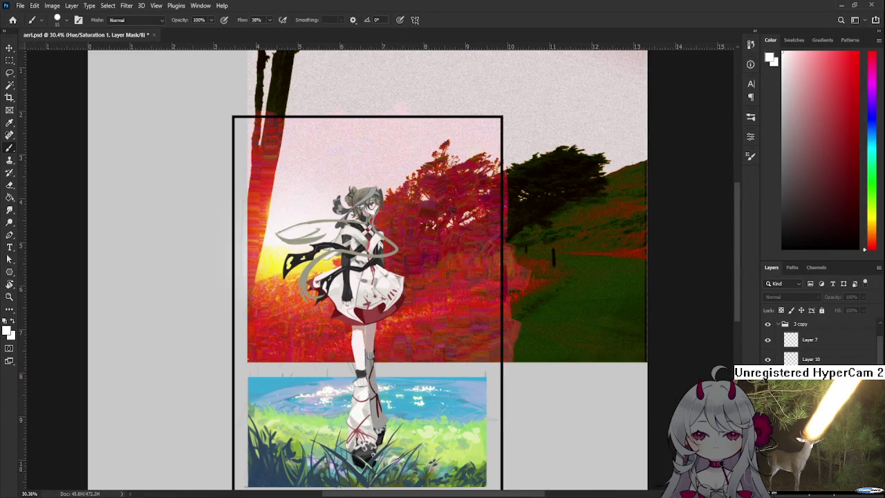
{"action": "scroll", "coordinate": [422, 354], "scroll_direction": "down", "scroll_amount": 2}
{"action": "scroll", "coordinate": [422, 354], "scroll_direction": "up", "scroll_amount": 1}
{"action": "left_click_drag", "start_coordinate": [422, 354], "coordinate": [442, 385]}
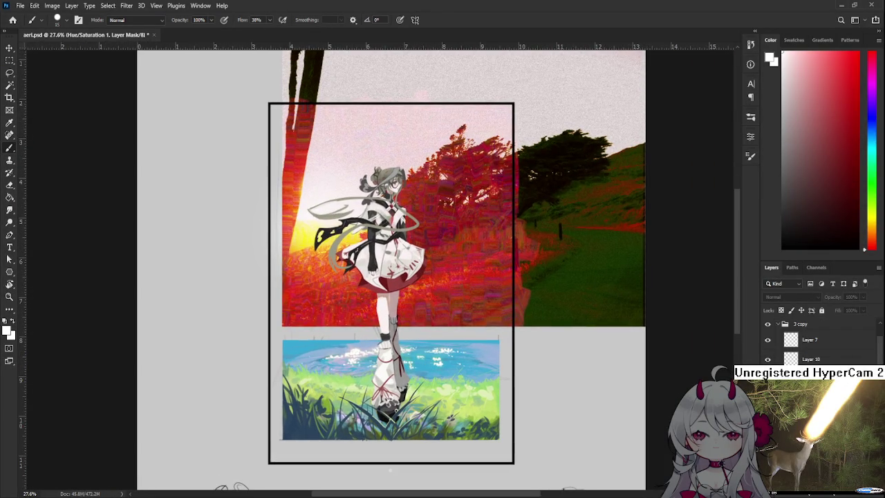
{"action": "scroll", "coordinate": [795, 342], "scroll_direction": "up", "scroll_amount": 3}
{"action": "scroll", "coordinate": [816, 340], "scroll_direction": "down", "scroll_amount": 2}
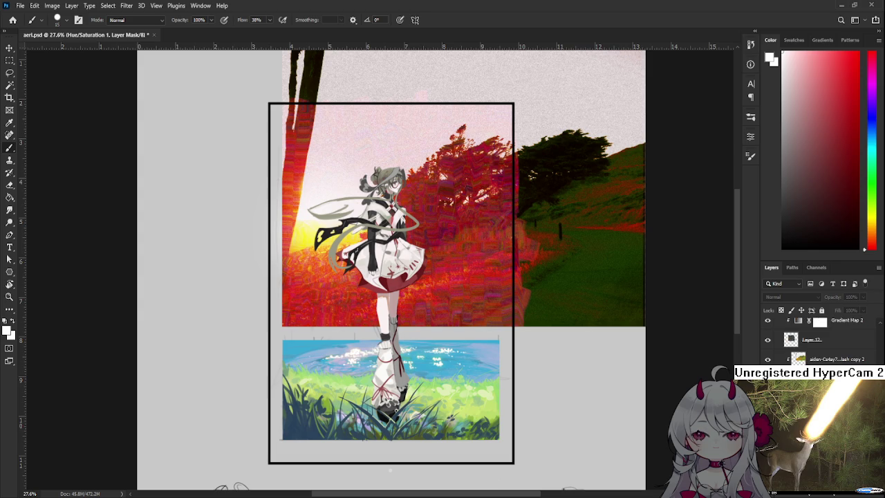
{"action": "scroll", "coordinate": [816, 340], "scroll_direction": "down", "scroll_amount": 2}
{"action": "left_click", "coordinate": [837, 399]}
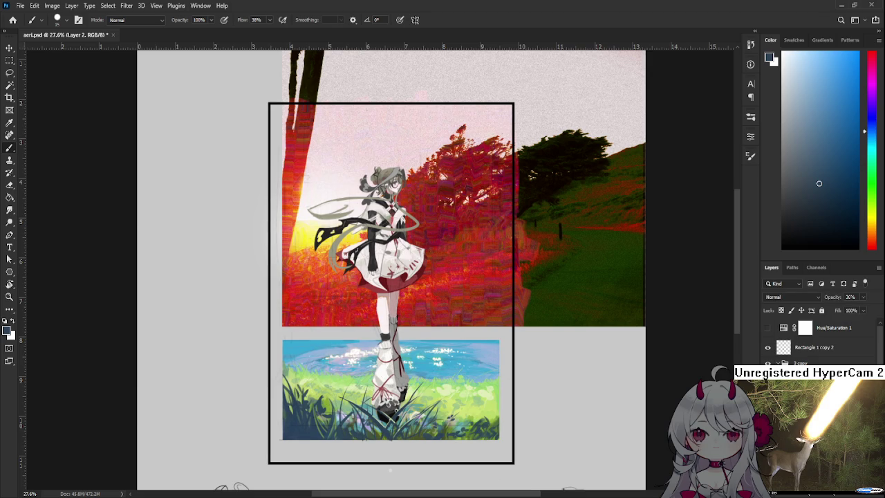
Step: Hide the pencil sketch lines and make Layer 26 the active layer
{"action": "scroll", "coordinate": [333, 163], "scroll_direction": "up", "scroll_amount": 5}
{"action": "scroll", "coordinate": [413, 291], "scroll_direction": "down", "scroll_amount": 2}
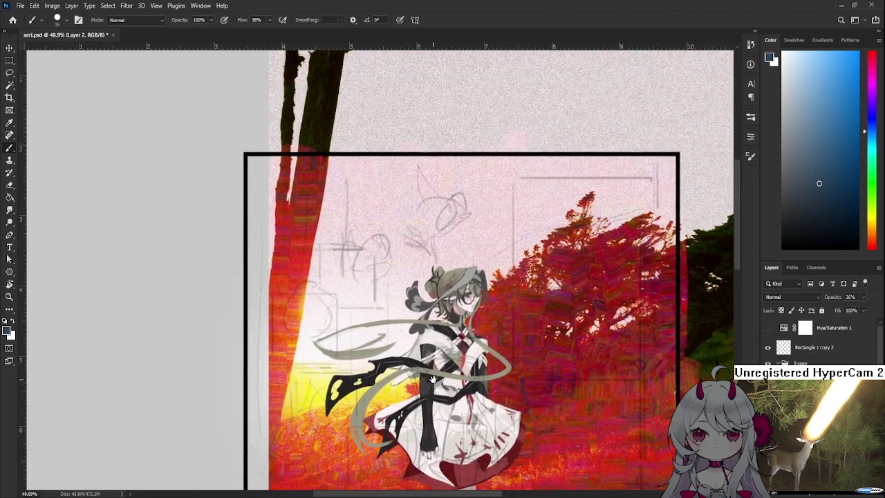
{"action": "scroll", "coordinate": [421, 263], "scroll_direction": "down", "scroll_amount": 1}
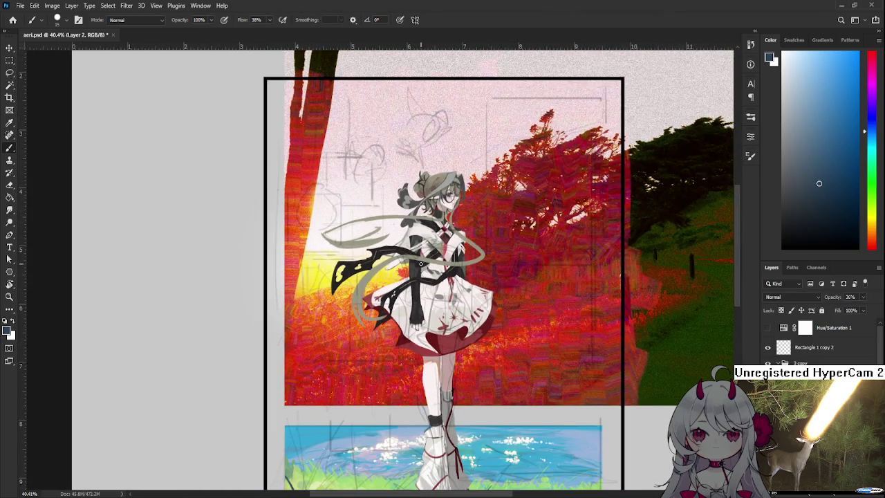
{"action": "scroll", "coordinate": [420, 263], "scroll_direction": "up", "scroll_amount": 2}
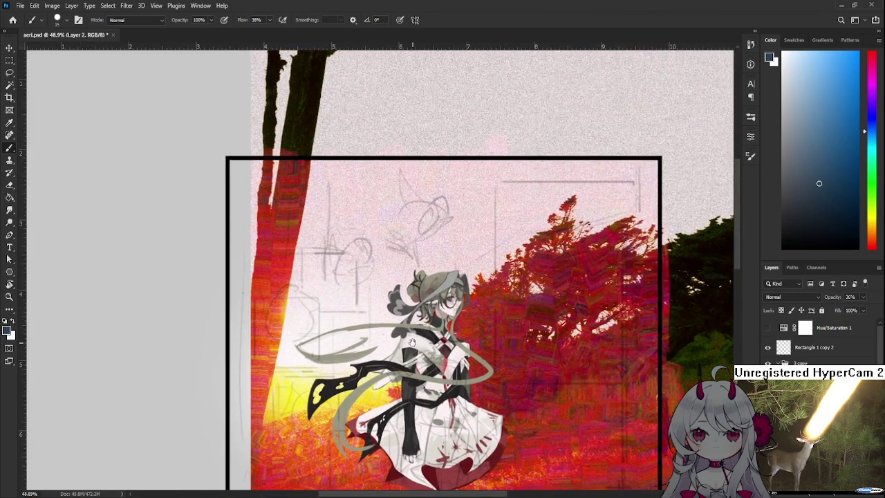
{"action": "scroll", "coordinate": [400, 273], "scroll_direction": "down", "scroll_amount": 3}
{"action": "scroll", "coordinate": [399, 273], "scroll_direction": "down", "scroll_amount": 1}
{"action": "scroll", "coordinate": [400, 273], "scroll_direction": "up", "scroll_amount": 1}
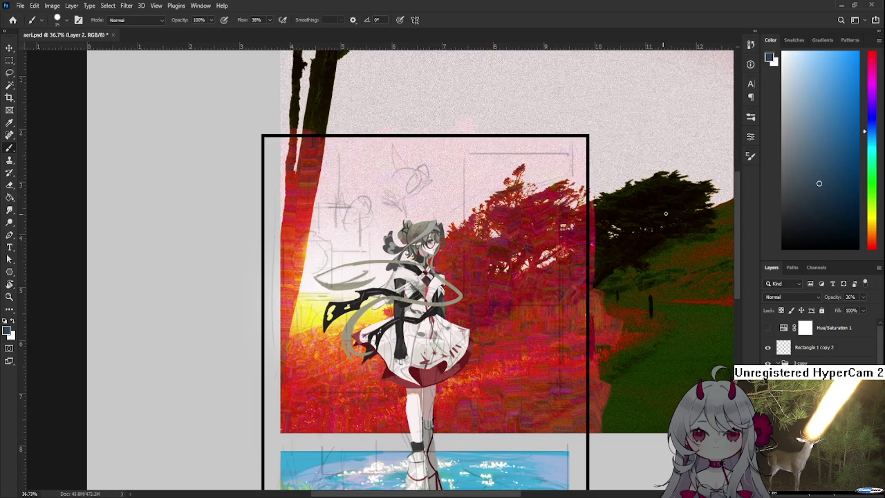
{"action": "key", "text": "ctrl+comma"}
{"action": "key", "text": "ctrl+comma"}
{"action": "key", "text": "ctrl+comma"}
{"action": "key", "text": "ctrl+comma"}
{"action": "key", "text": "alt+bracketleft"}
Step: Centre on the top square and draw a rectangular marquee around the small sketch
{"action": "scroll", "coordinate": [499, 270], "scroll_direction": "up", "scroll_amount": 1}
{"action": "left_click_drag", "start_coordinate": [415, 198], "coordinate": [447, 259]}
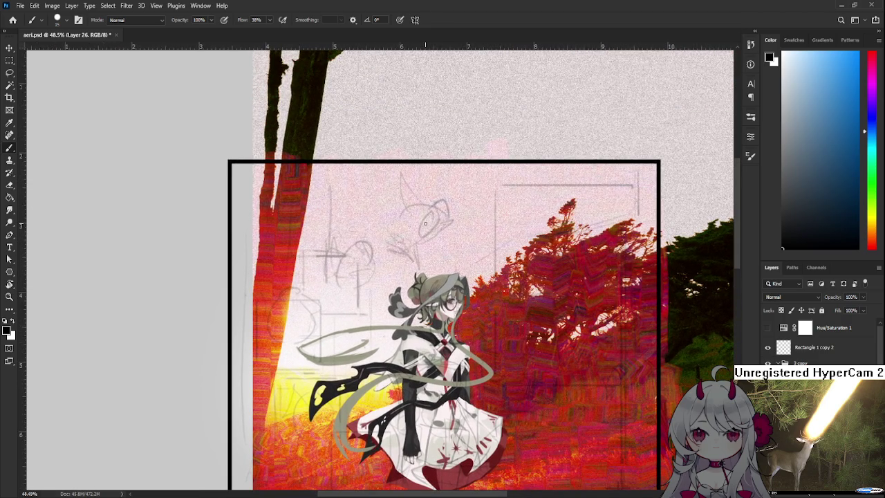
{"action": "key", "text": "m"}
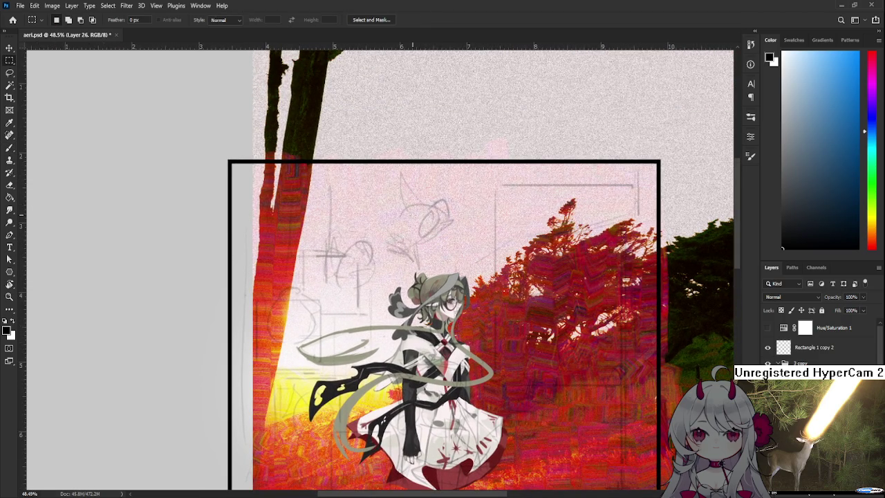
{"action": "mouse_move", "coordinate": [396, 193]}
{"action": "left_mouse_down"}
{"action": "mouse_move", "coordinate": [459, 261]}
{"action": "mouse_move", "coordinate": [344, 294]}
{"action": "left_mouse_up"}
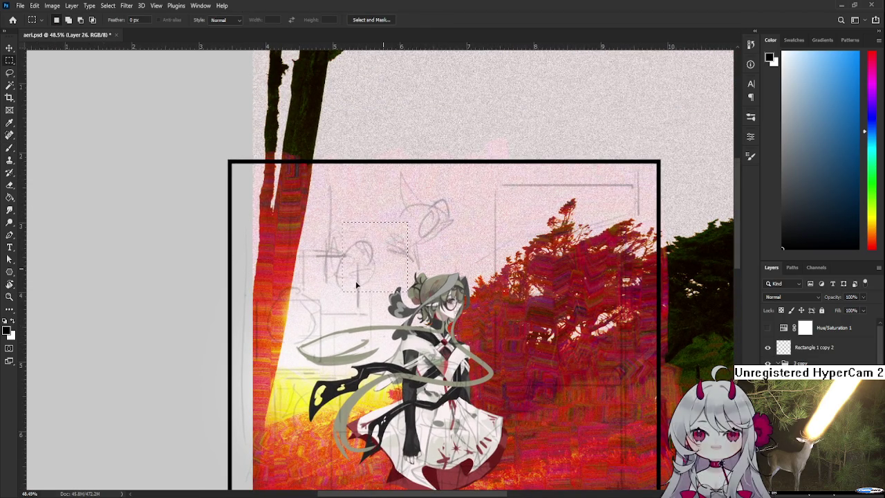
Step: Fill the selection with black and resize the new black square with Free Transform
{"action": "key", "text": "l"}
{"action": "key", "text": "alt+BackSpace"}
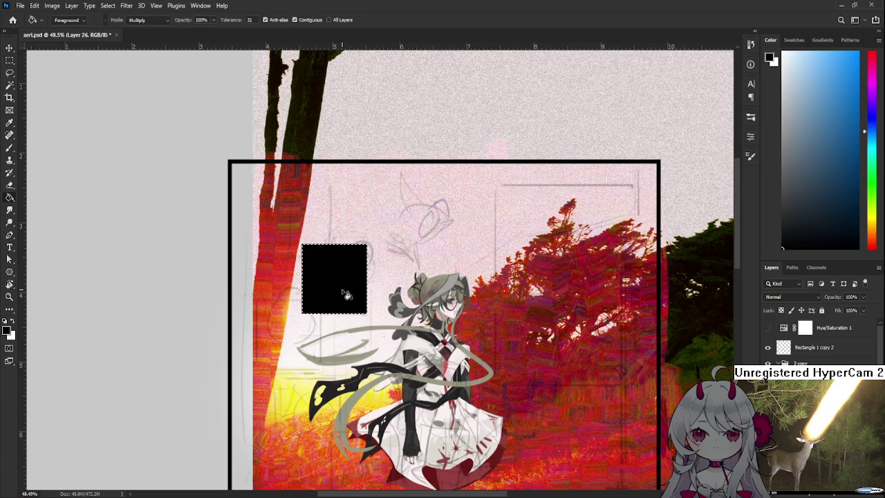
{"action": "key", "text": "ctrl+t"}
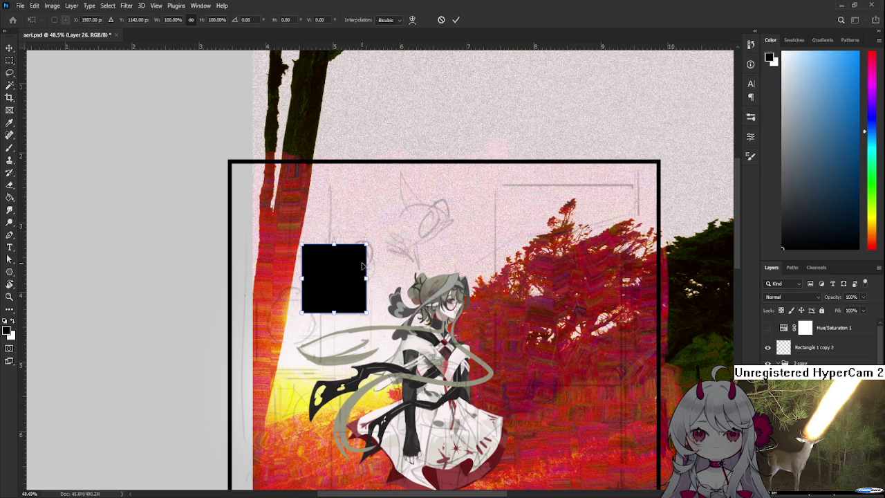
{"action": "left_click_drag", "start_coordinate": [363, 254], "coordinate": [363, 249]}
{"action": "left_click_drag", "start_coordinate": [332, 280], "coordinate": [330, 284]}
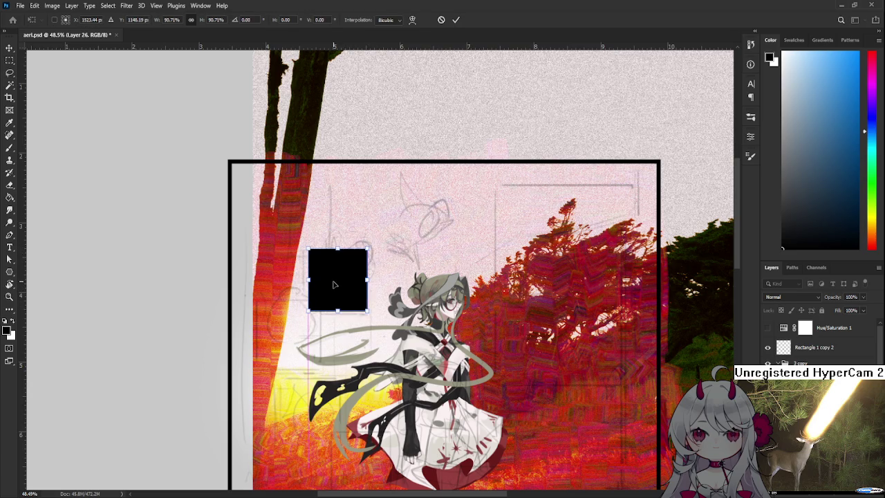
{"action": "key", "text": "Return"}
Step: Move the black square down just left of the skirt and nudge it slightly up-left
{"action": "key", "text": "l"}
{"action": "scroll", "coordinate": [391, 267], "scroll_direction": "down", "scroll_amount": 3}
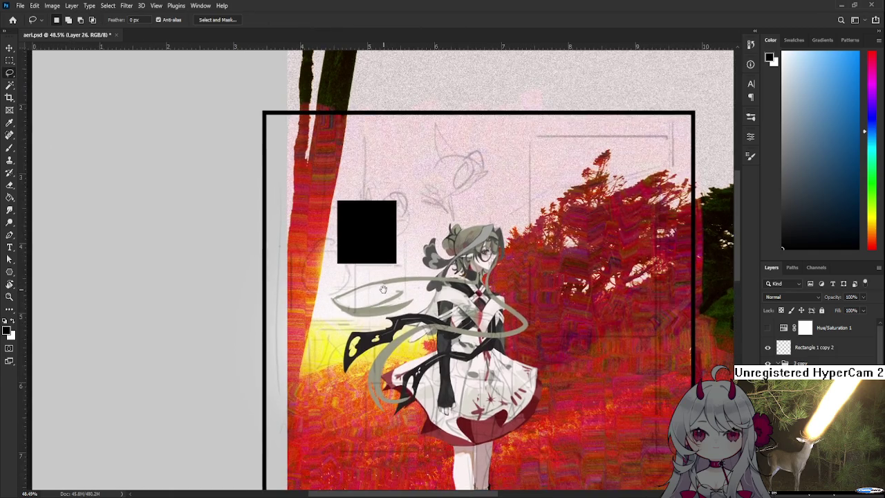
{"action": "scroll", "coordinate": [392, 267], "scroll_direction": "down", "scroll_amount": 2}
{"action": "scroll", "coordinate": [398, 250], "scroll_direction": "up", "scroll_amount": 1}
{"action": "scroll", "coordinate": [405, 235], "scroll_direction": "up", "scroll_amount": 1}
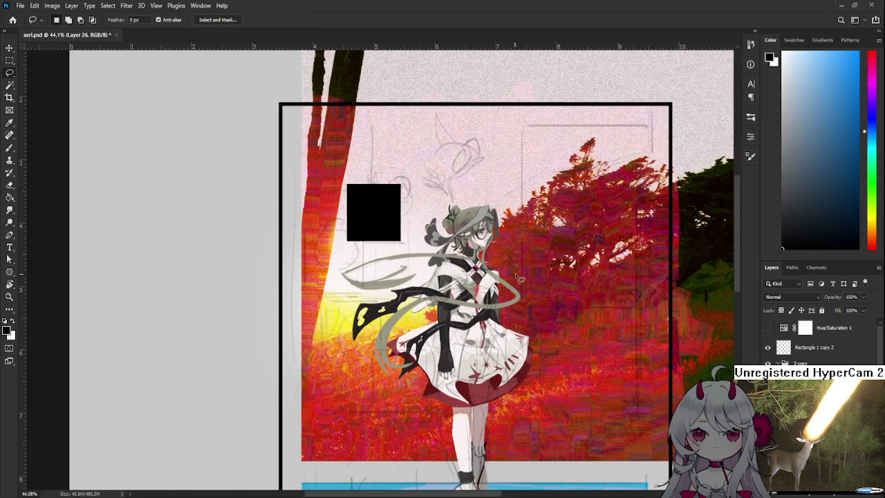
{"action": "left_click_drag", "start_coordinate": [406, 236], "coordinate": [381, 289]}
{"action": "key", "text": "ctrl+t"}
{"action": "left_click_drag", "start_coordinate": [357, 262], "coordinate": [380, 431]}
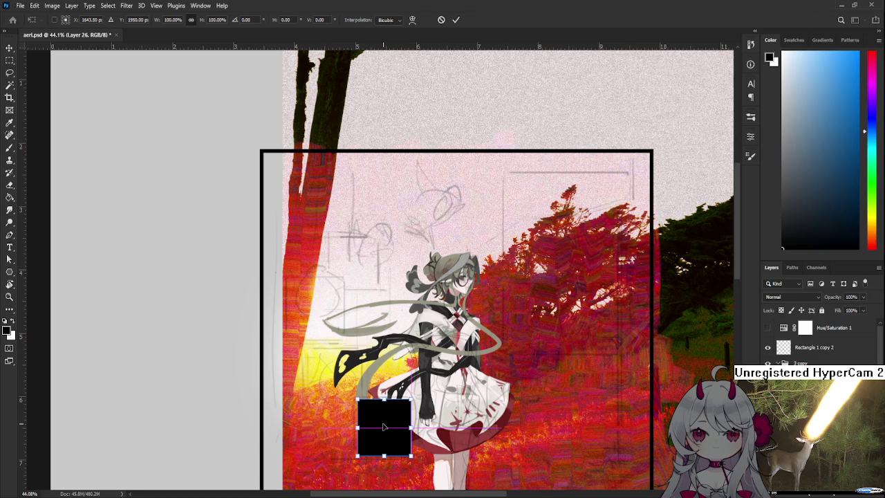
{"action": "mouse_move", "coordinate": [391, 439]}
{"action": "left_mouse_down"}
{"action": "mouse_move", "coordinate": [391, 328]}
{"action": "mouse_move", "coordinate": [391, 367]}
{"action": "left_mouse_up"}
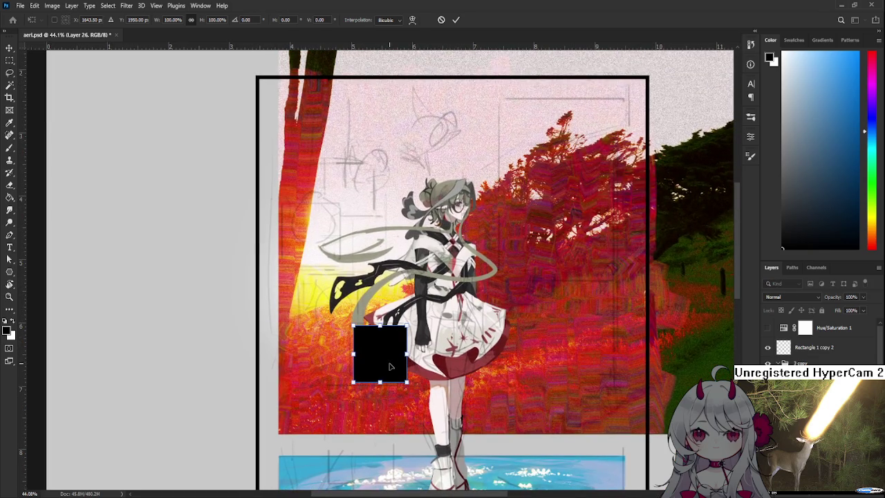
{"action": "key", "text": "Return"}
{"action": "scroll", "coordinate": [390, 360], "scroll_direction": "up", "scroll_amount": 2}
{"action": "scroll", "coordinate": [394, 363], "scroll_direction": "up", "scroll_amount": 3}
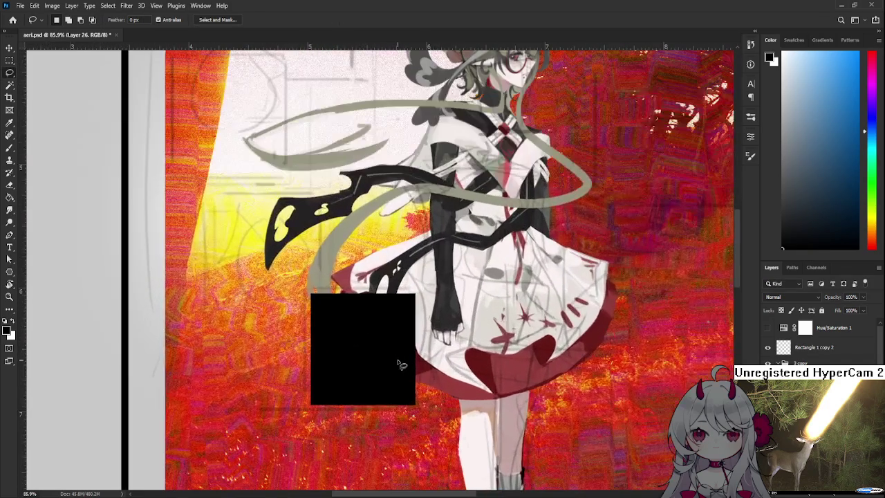
{"action": "left_click_drag", "start_coordinate": [394, 362], "coordinate": [388, 354]}
Step: Hide the red forest photo layer
{"action": "scroll", "coordinate": [391, 351], "scroll_direction": "down", "scroll_amount": 3}
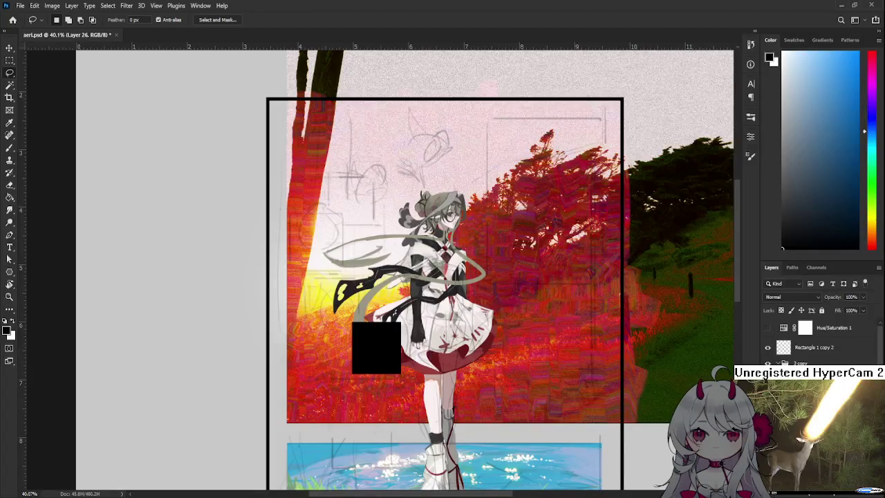
{"action": "scroll", "coordinate": [819, 342], "scroll_direction": "down", "scroll_amount": 2}
{"action": "scroll", "coordinate": [816, 341], "scroll_direction": "down", "scroll_amount": 2}
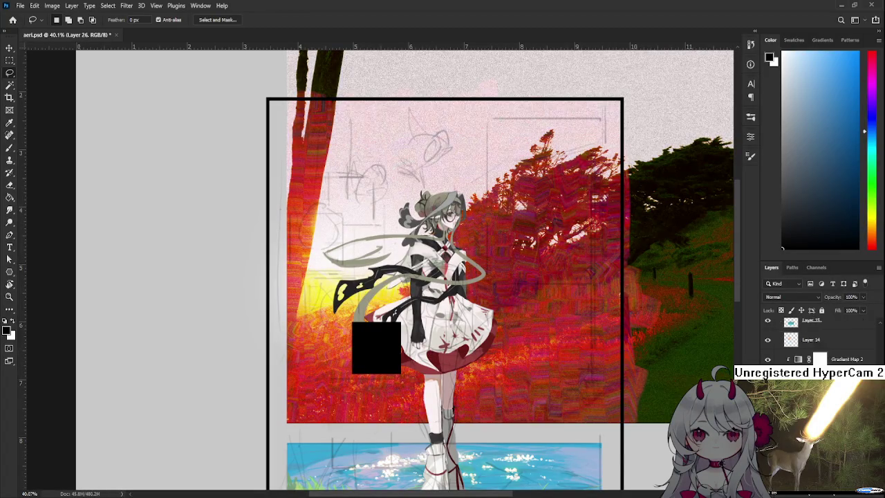
{"action": "scroll", "coordinate": [816, 341], "scroll_direction": "down", "scroll_amount": 2}
{"action": "left_click", "coordinate": [768, 341]}
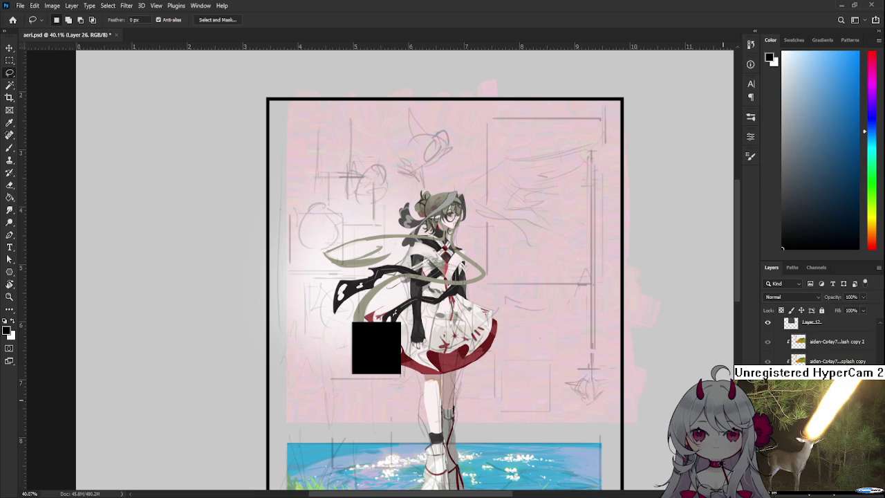
Step: Move the upper black square to the right of the skirt
{"action": "scroll", "coordinate": [427, 368], "scroll_direction": "up", "scroll_amount": 2}
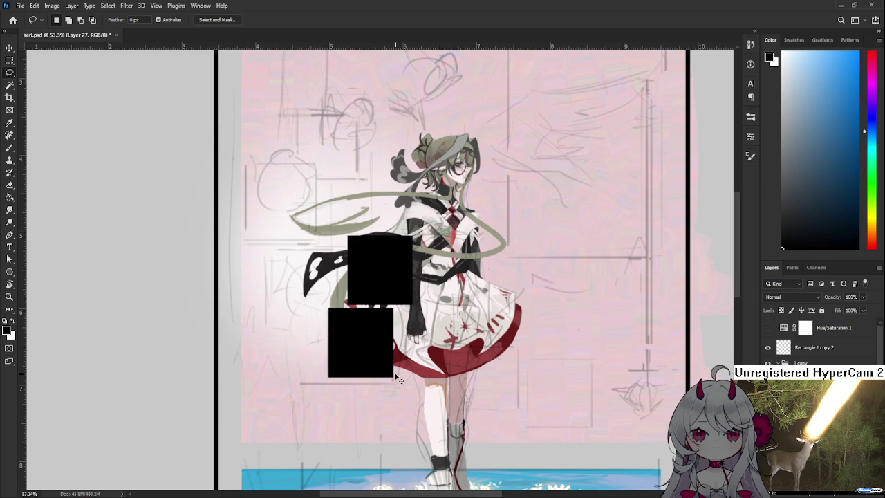
{"action": "key", "text": "ctrl+t"}
{"action": "left_click_drag", "start_coordinate": [395, 283], "coordinate": [499, 378]}
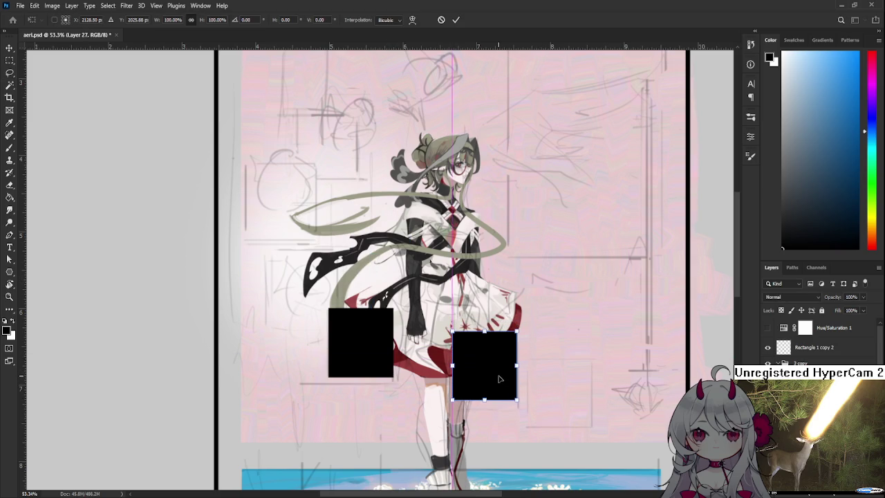
{"action": "key", "text": "l"}
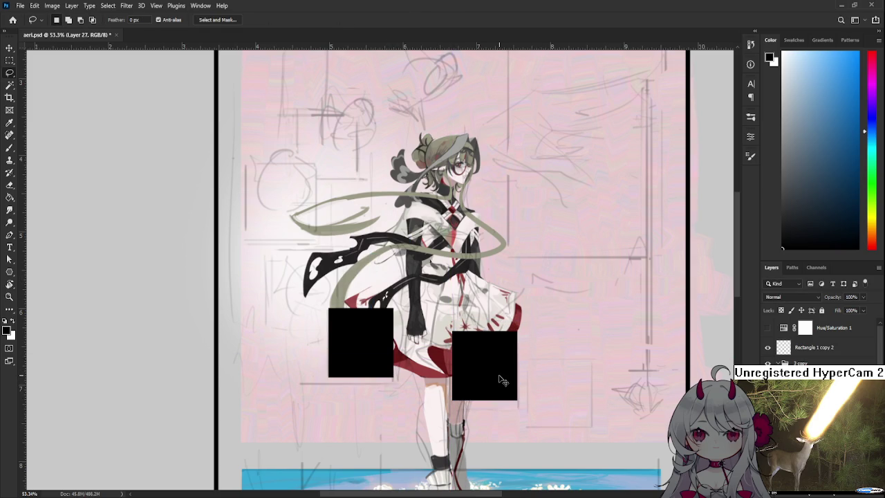
Step: Duplicate the black square and place the copy further right beside the original
{"action": "key", "text": "ctrl+j"}
{"action": "key", "text": "ctrl+t"}
{"action": "left_click_drag", "start_coordinate": [472, 366], "coordinate": [541, 377]}
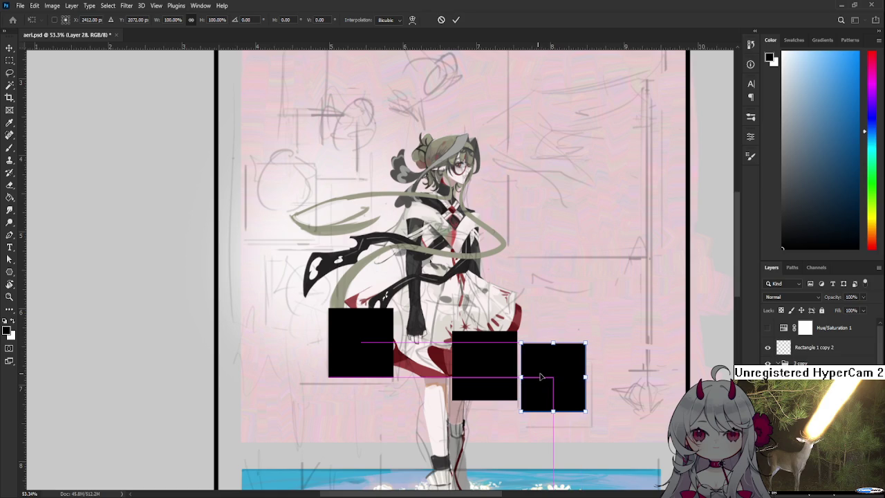
{"action": "key", "text": "Return"}
Step: Adjust the rightmost black square and paste in another black square
{"action": "scroll", "coordinate": [541, 376], "scroll_direction": "down", "scroll_amount": 2}
{"action": "scroll", "coordinate": [540, 380], "scroll_direction": "down", "scroll_amount": 2}
{"action": "scroll", "coordinate": [543, 394], "scroll_direction": "up", "scroll_amount": 1}
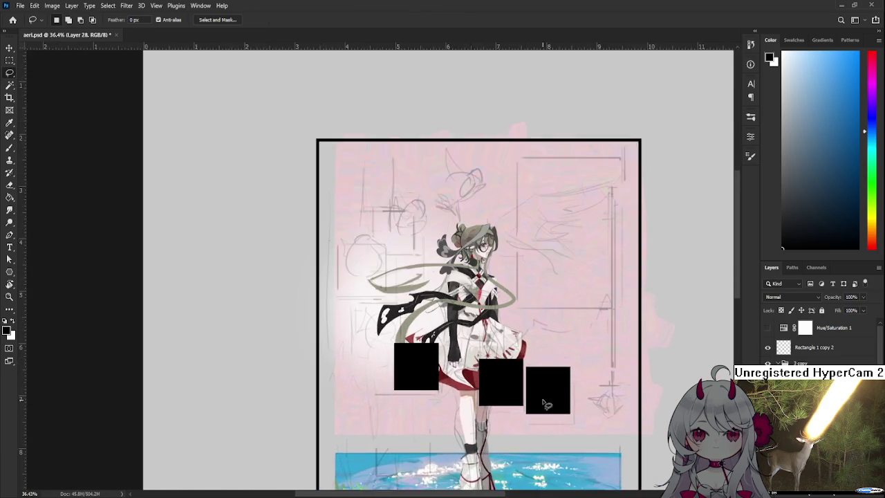
{"action": "scroll", "coordinate": [546, 405], "scroll_direction": "up", "scroll_amount": 2}
{"action": "scroll", "coordinate": [543, 401], "scroll_direction": "up", "scroll_amount": 1}
{"action": "key", "text": "ctrl+t"}
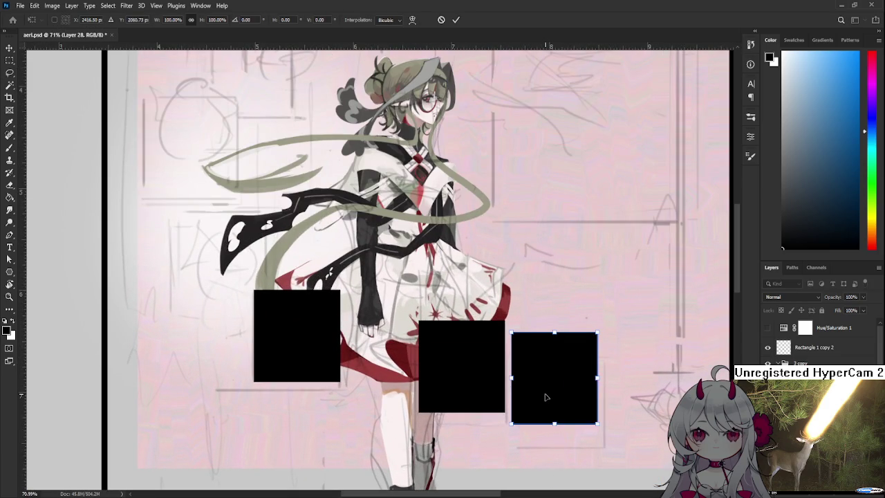
{"action": "key", "text": "Return"}
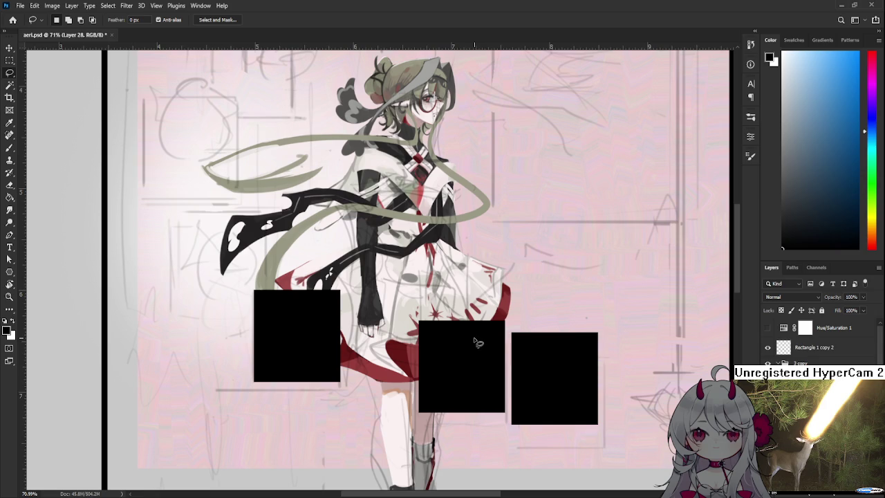
{"action": "left_click_drag", "start_coordinate": [474, 341], "coordinate": [539, 366]}
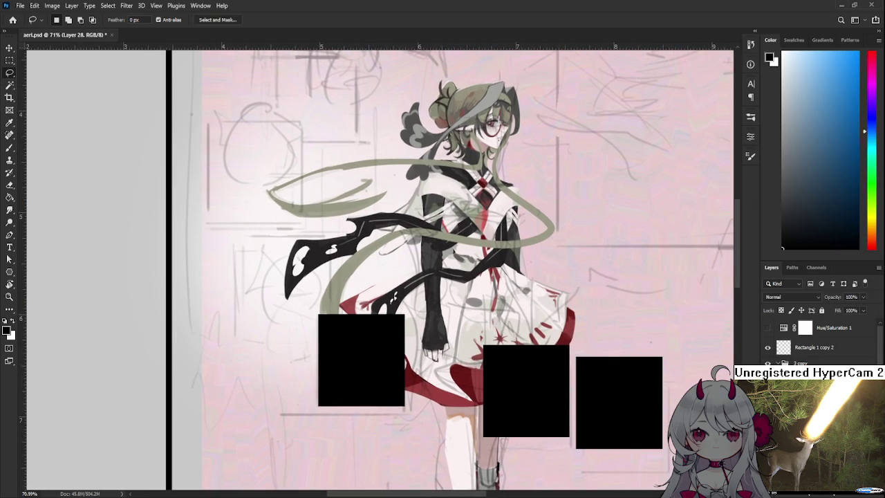
{"action": "key", "text": "ctrl+v"}
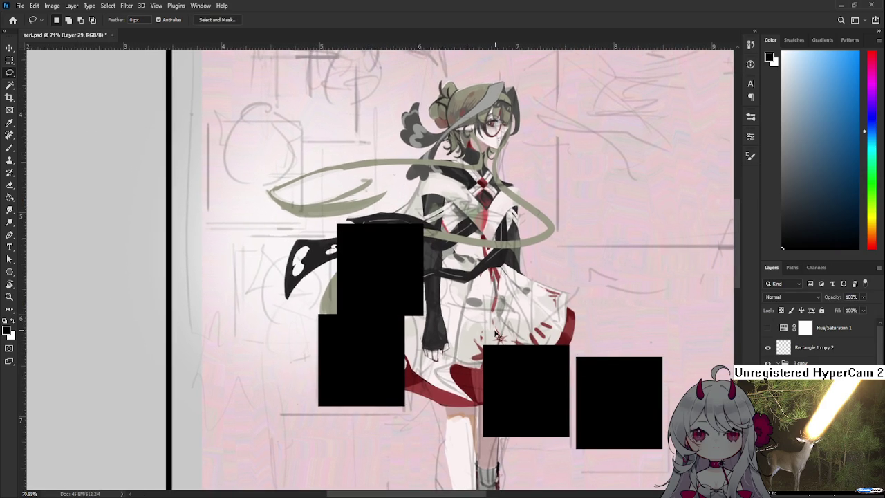
Step: Move the pasted black square to the left of the other squares
{"action": "key", "text": "ctrl+t"}
{"action": "mouse_move", "coordinate": [387, 280]}
{"action": "left_mouse_down"}
{"action": "mouse_move", "coordinate": [277, 290]}
{"action": "mouse_move", "coordinate": [280, 305]}
{"action": "mouse_move", "coordinate": [282, 297]}
{"action": "left_mouse_up"}
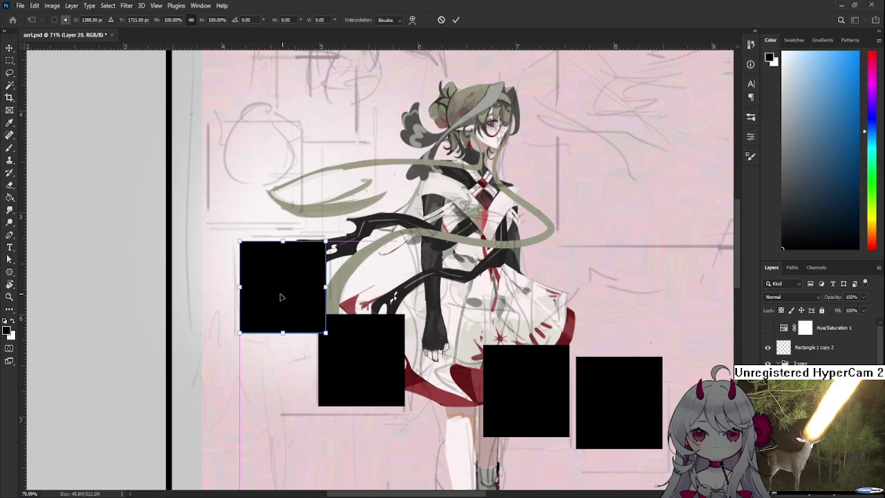
{"action": "key", "text": "Return"}
{"action": "key", "text": "l"}
{"action": "scroll", "coordinate": [280, 298], "scroll_direction": "down", "scroll_amount": 2}
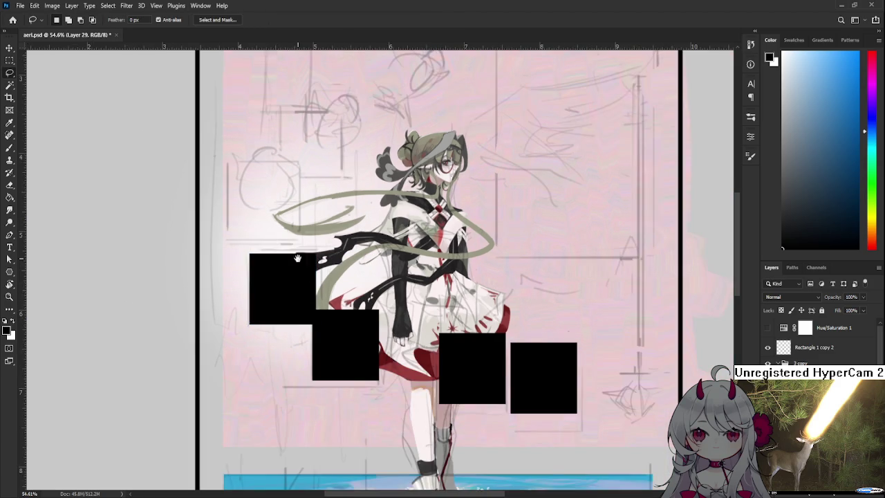
{"action": "left_click_drag", "start_coordinate": [298, 258], "coordinate": [314, 307]}
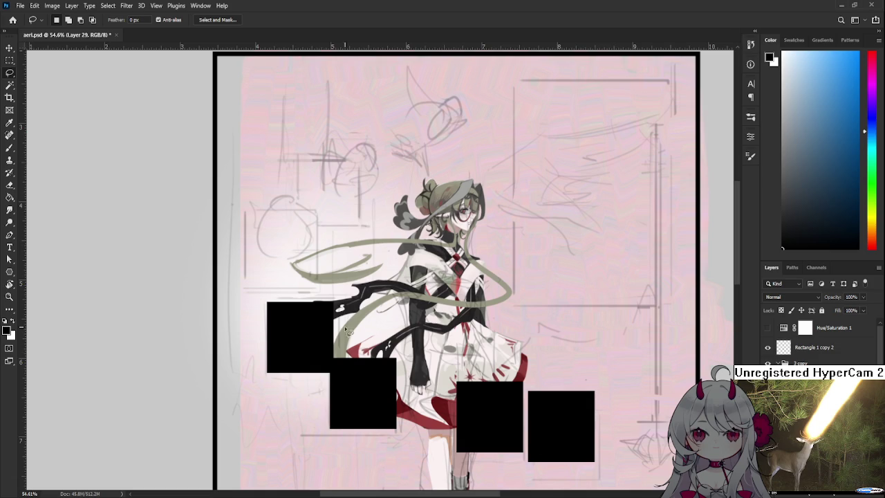
{"action": "scroll", "coordinate": [372, 331], "scroll_direction": "up", "scroll_amount": 1}
Step: Nudge the top-left black square slightly upward
{"action": "key", "text": "ctrl+t"}
{"action": "left_click_drag", "start_coordinate": [307, 352], "coordinate": [309, 346]}
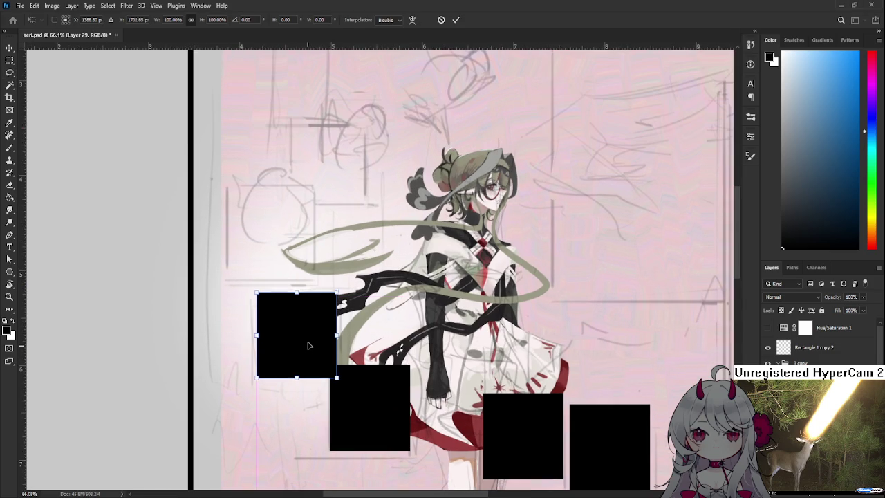
{"action": "key", "text": "Return"}
{"action": "key", "text": "l"}
{"action": "scroll", "coordinate": [309, 345], "scroll_direction": "down", "scroll_amount": 1}
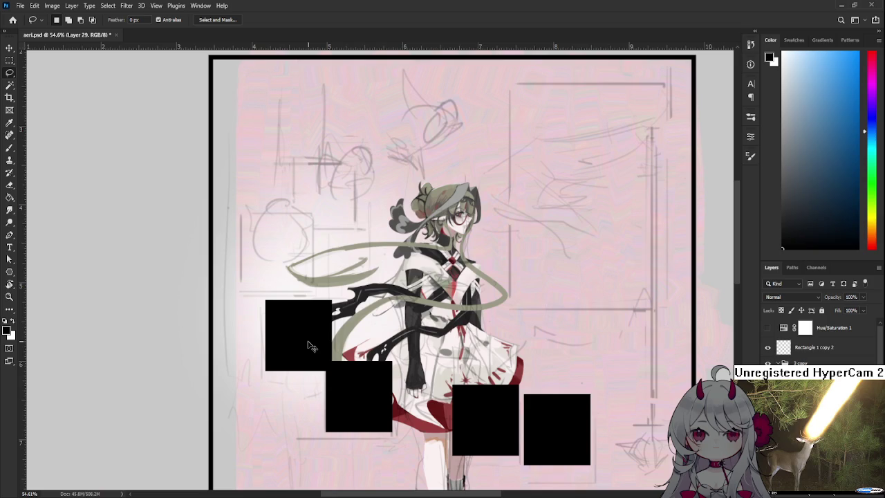
Step: Paste another black square and place it up-left above the others
{"action": "key", "text": "ctrl+v"}
{"action": "key", "text": "ctrl+t"}
{"action": "left_click_drag", "start_coordinate": [367, 290], "coordinate": [276, 274]}
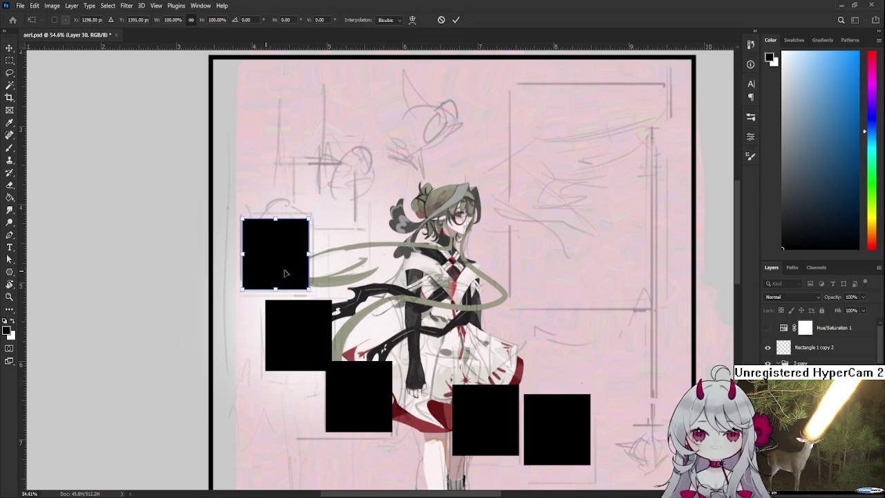
{"action": "key", "text": "Return"}
{"action": "scroll", "coordinate": [312, 266], "scroll_direction": "up", "scroll_amount": 1}
{"action": "scroll", "coordinate": [345, 259], "scroll_direction": "up", "scroll_amount": 3}
Step: Paste one more black square and place it beside the girl's head
{"action": "key", "text": "ctrl+v"}
{"action": "key", "text": "ctrl+t"}
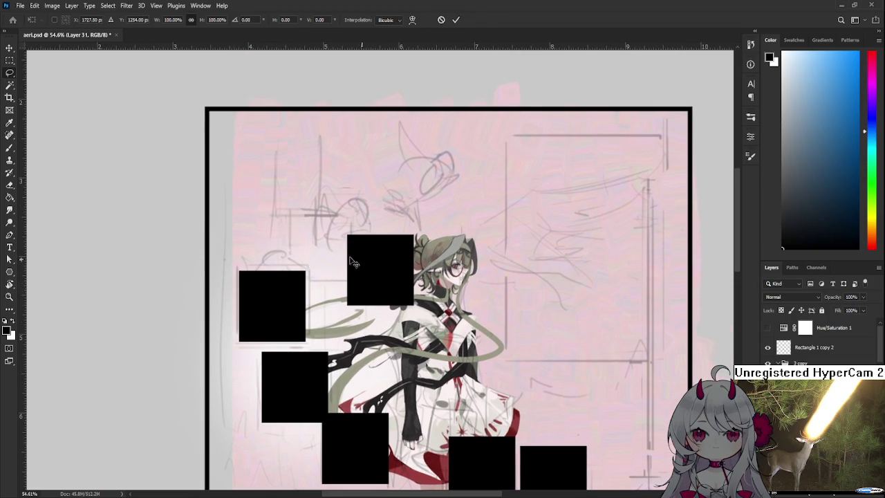
{"action": "left_click_drag", "start_coordinate": [358, 264], "coordinate": [305, 251]}
{"action": "key", "text": "Return"}
{"action": "key", "text": "l"}
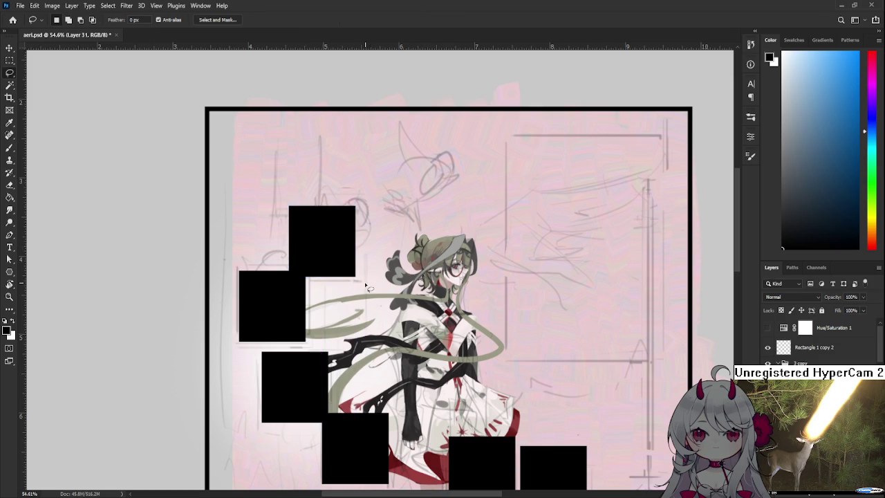
{"action": "scroll", "coordinate": [367, 285], "scroll_direction": "down", "scroll_amount": 2}
{"action": "scroll", "coordinate": [366, 285], "scroll_direction": "down", "scroll_amount": 2}
{"action": "scroll", "coordinate": [367, 284], "scroll_direction": "down", "scroll_amount": 1}
{"action": "scroll", "coordinate": [391, 273], "scroll_direction": "up", "scroll_amount": 1}
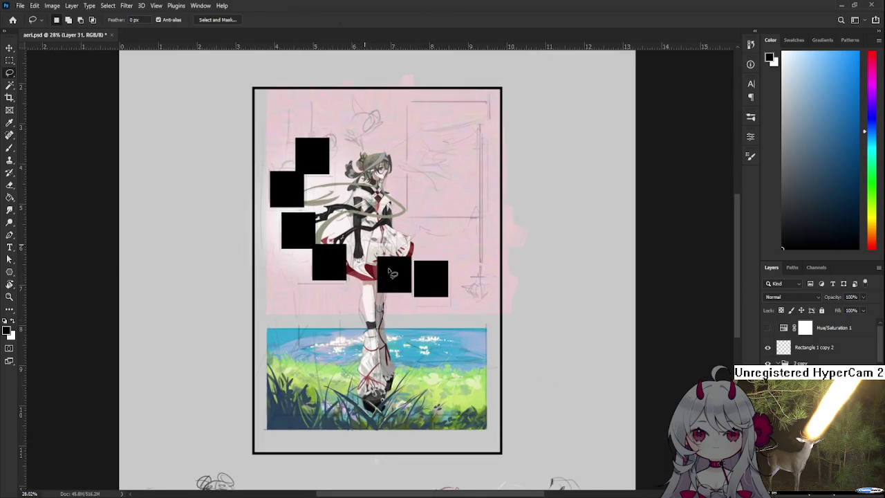
{"action": "scroll", "coordinate": [392, 274], "scroll_direction": "up", "scroll_amount": 1}
{"action": "scroll", "coordinate": [395, 297], "scroll_direction": "up", "scroll_amount": 1}
{"action": "scroll", "coordinate": [435, 319], "scroll_direction": "up", "scroll_amount": 1}
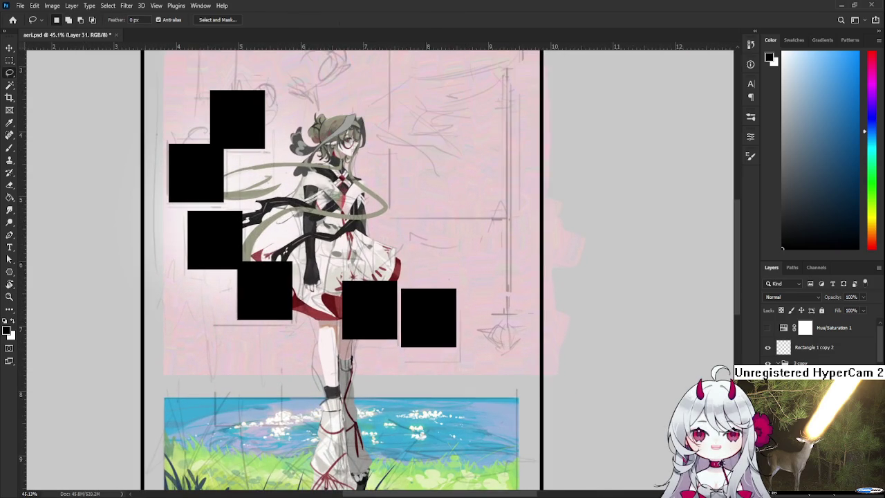
{"action": "scroll", "coordinate": [816, 339], "scroll_direction": "down", "scroll_amount": 2}
Step: Identify the rightmost black square and lift it a few pixels upward
{"action": "key", "text": "Delete"}
{"action": "key", "text": "ctrl+z"}
{"action": "key", "text": "ctrl+z"}
{"action": "key", "text": "ctrl+t"}
{"action": "scroll", "coordinate": [459, 336], "scroll_direction": "up", "scroll_amount": 1}
{"action": "left_click_drag", "start_coordinate": [400, 328], "coordinate": [399, 325]}
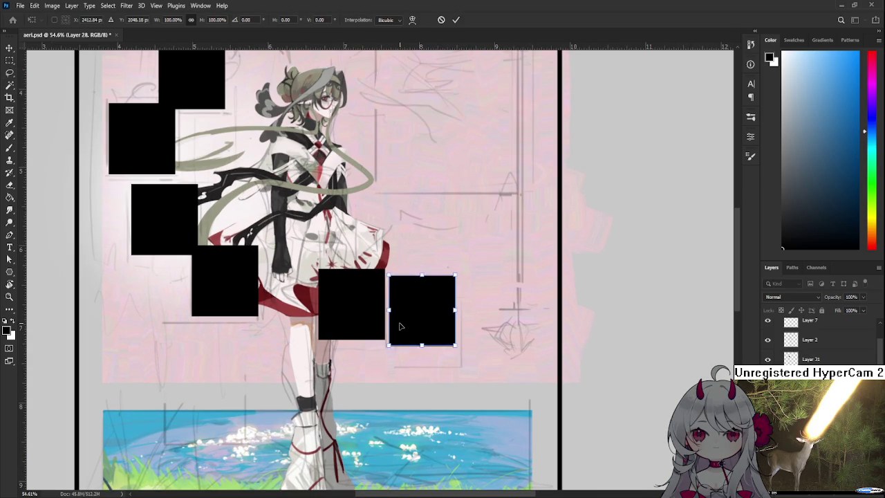
{"action": "key", "text": "Return"}
{"action": "scroll", "coordinate": [400, 326], "scroll_direction": "down", "scroll_amount": 3}
{"action": "scroll", "coordinate": [400, 326], "scroll_direction": "up", "scroll_amount": 2}
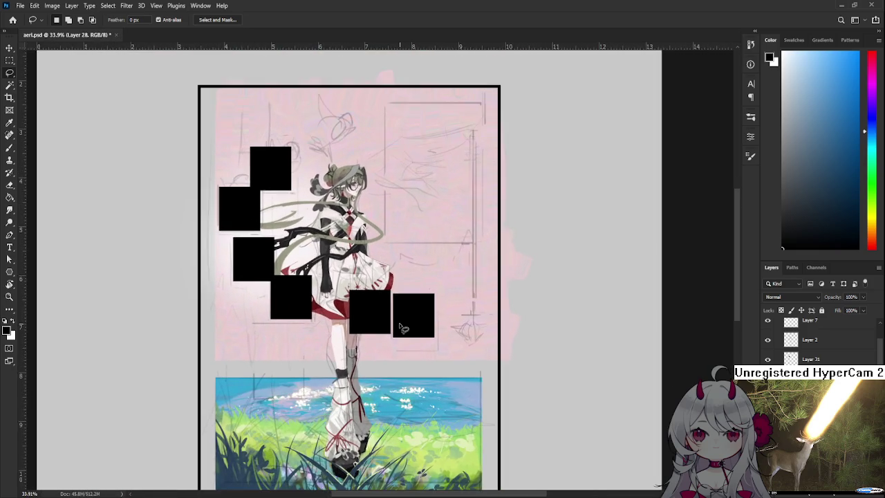
{"action": "scroll", "coordinate": [400, 327], "scroll_direction": "up", "scroll_amount": 2}
{"action": "scroll", "coordinate": [400, 326], "scroll_direction": "up", "scroll_amount": 2}
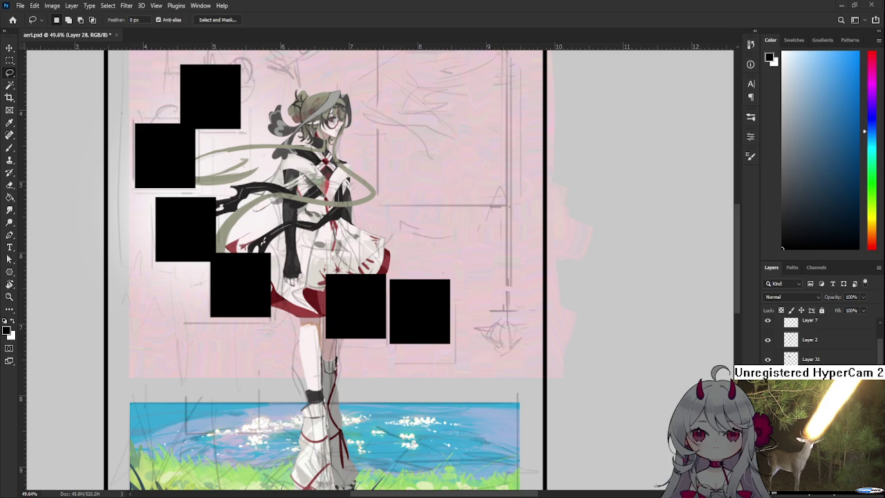
{"action": "scroll", "coordinate": [336, 331], "scroll_direction": "down", "scroll_amount": 3}
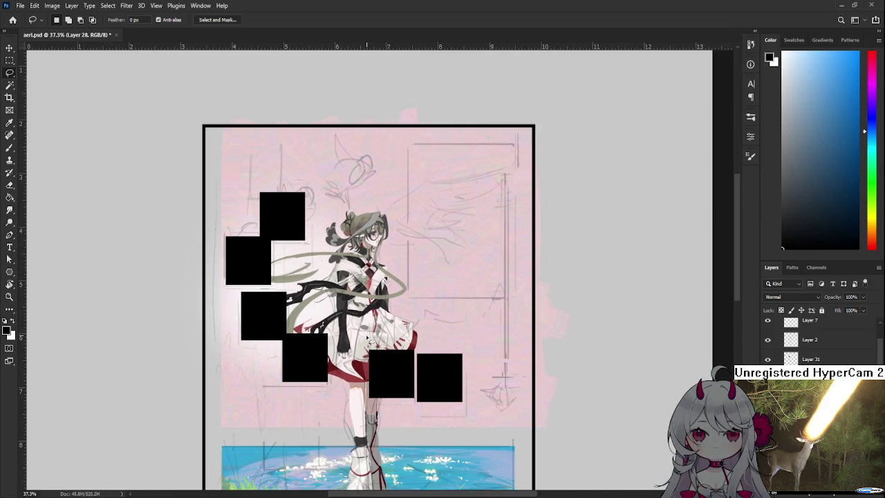
{"action": "scroll", "coordinate": [368, 339], "scroll_direction": "up", "scroll_amount": 2}
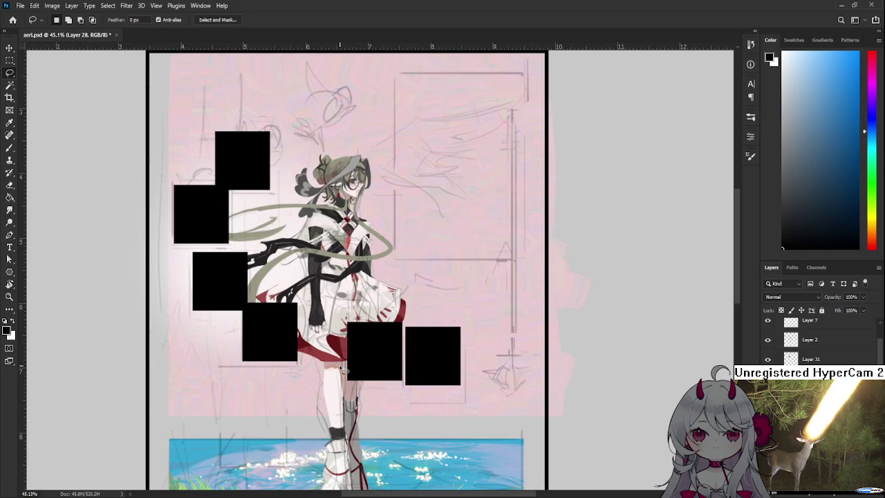
{"action": "scroll", "coordinate": [343, 372], "scroll_direction": "down", "scroll_amount": 1}
{"action": "scroll", "coordinate": [344, 372], "scroll_direction": "down", "scroll_amount": 1}
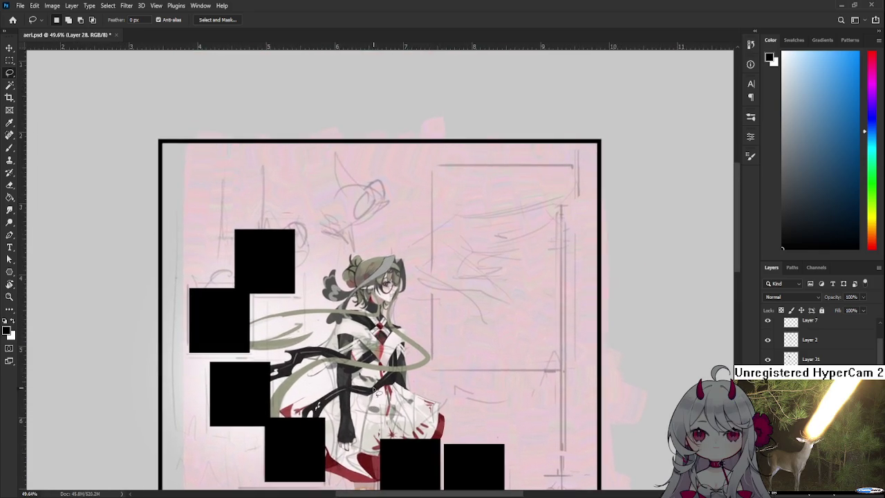
{"action": "scroll", "coordinate": [377, 373], "scroll_direction": "down", "scroll_amount": 1}
{"action": "scroll", "coordinate": [370, 367], "scroll_direction": "down", "scroll_amount": 2}
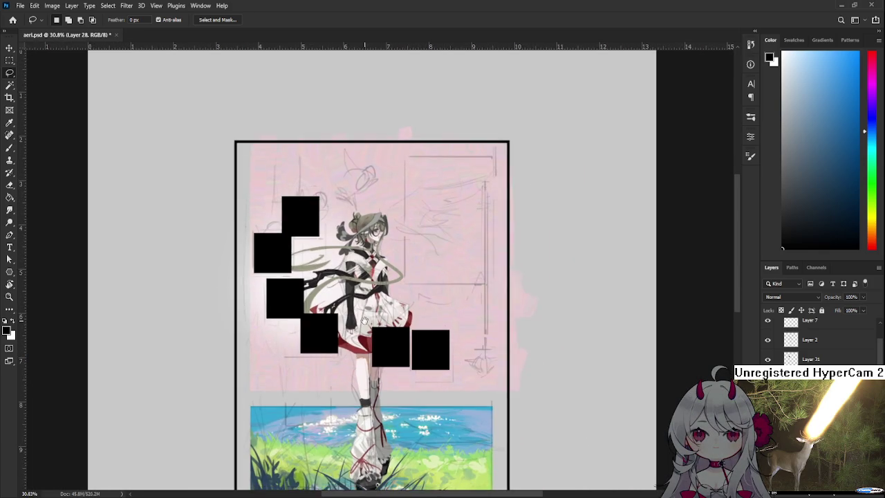
{"action": "scroll", "coordinate": [366, 361], "scroll_direction": "up", "scroll_amount": 1}
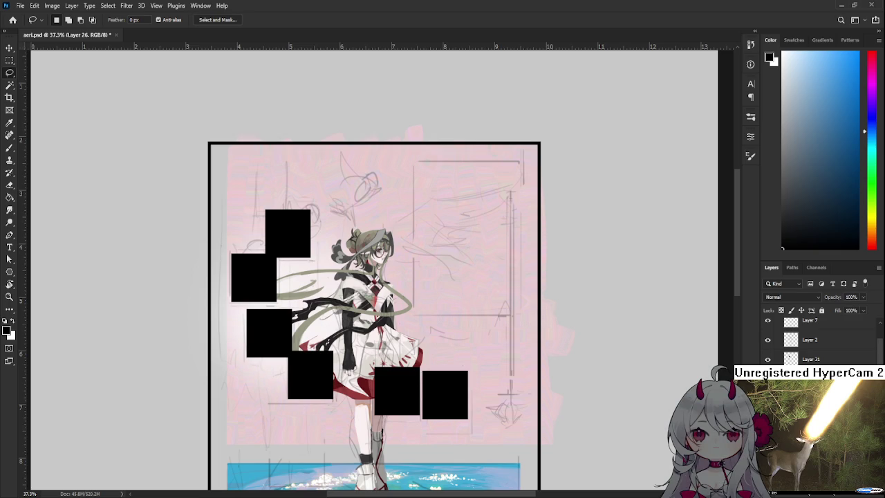
{"action": "scroll", "coordinate": [823, 339], "scroll_direction": "down", "scroll_amount": 1}
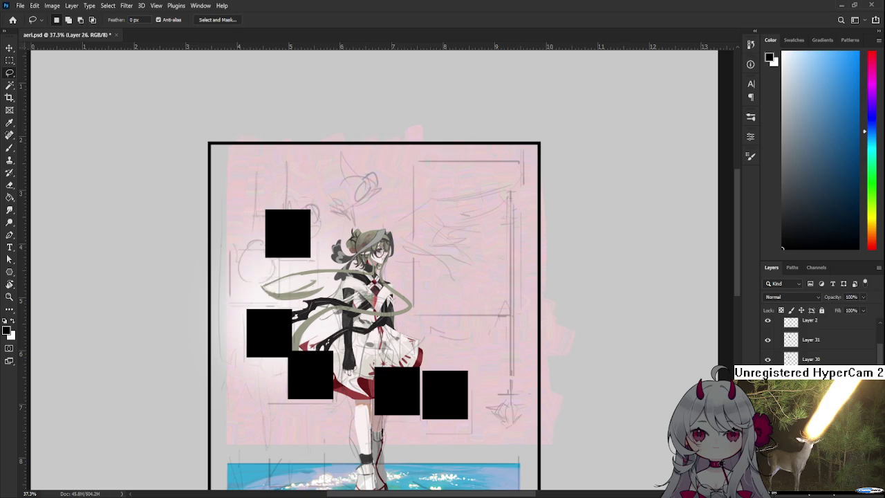
{"action": "left_click", "coordinate": [768, 343]}
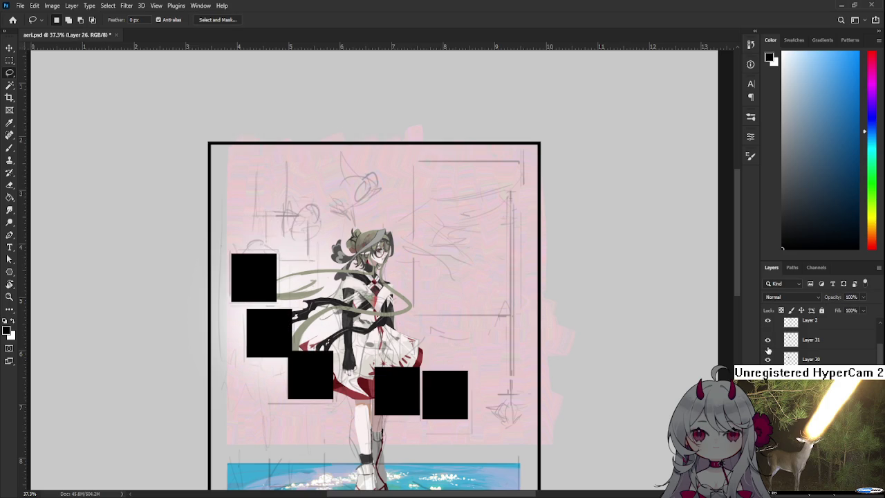
{"action": "scroll", "coordinate": [331, 336], "scroll_direction": "down", "scroll_amount": 1}
{"action": "scroll", "coordinate": [331, 335], "scroll_direction": "up", "scroll_amount": 1}
{"action": "scroll", "coordinate": [331, 336], "scroll_direction": "up", "scroll_amount": 1}
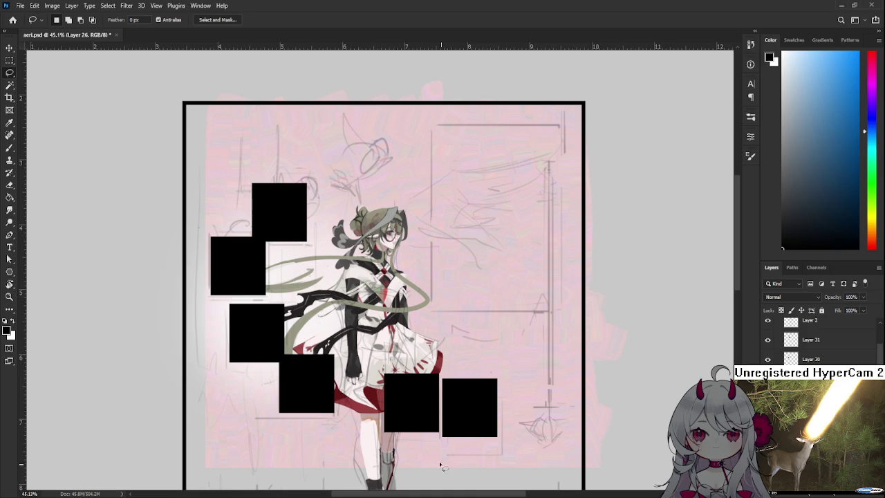
{"action": "scroll", "coordinate": [356, 338], "scroll_direction": "up", "scroll_amount": 1}
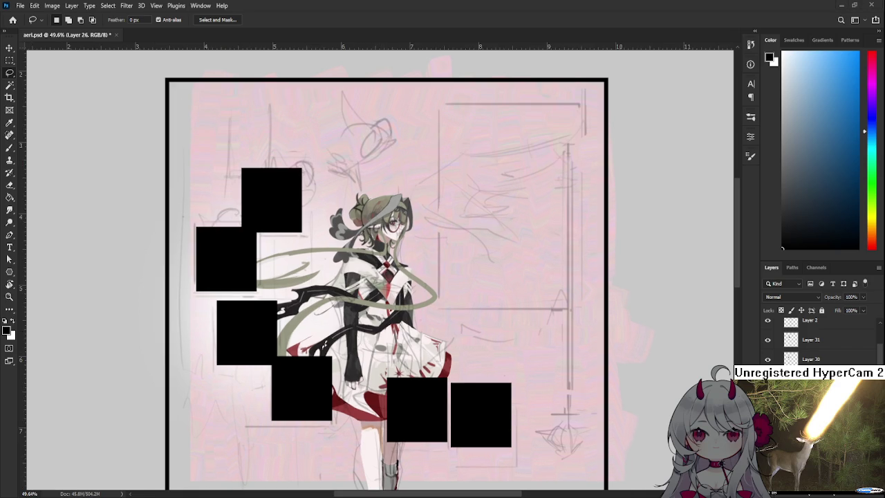
{"action": "scroll", "coordinate": [465, 326], "scroll_direction": "down", "scroll_amount": 3}
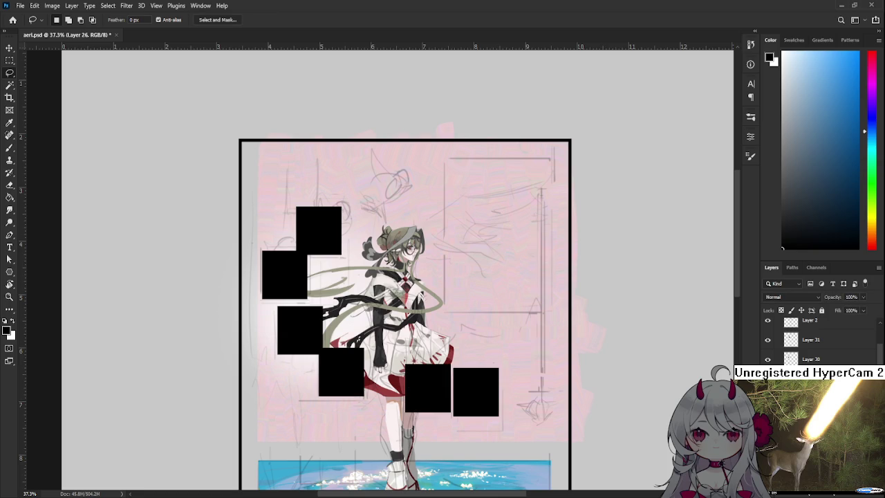
Step: Move the top black square slightly up and to the right
{"action": "left_click", "coordinate": [806, 339]}
{"action": "key", "text": "ctrl+t"}
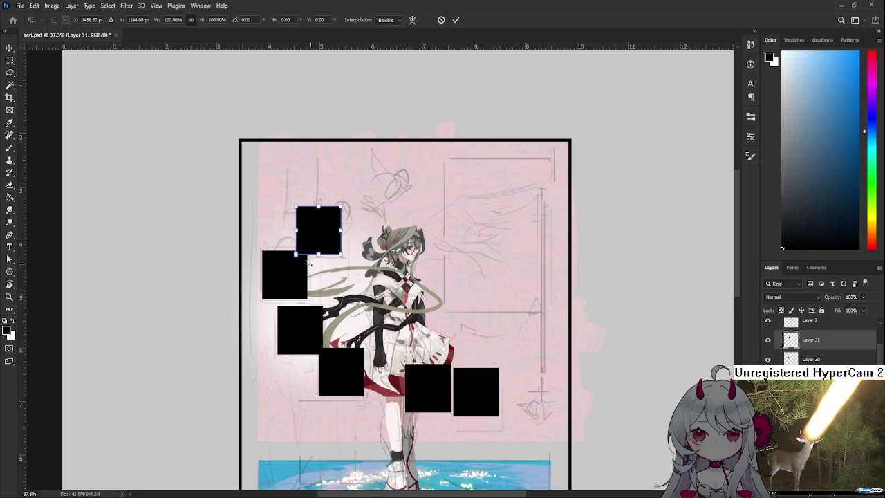
{"action": "left_click_drag", "start_coordinate": [306, 226], "coordinate": [318, 215]}
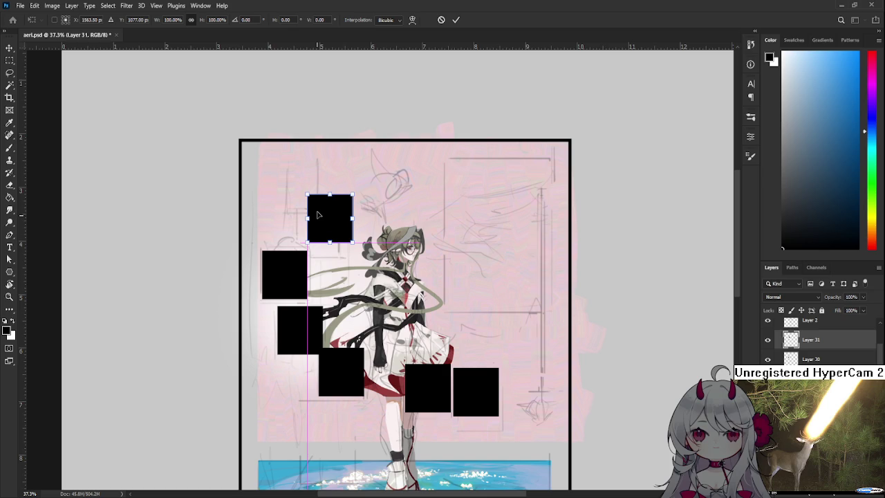
{"action": "key", "text": "Return"}
{"action": "key", "text": "l"}
Step: Shift the second black square slightly to the right
{"action": "left_click", "coordinate": [767, 359]}
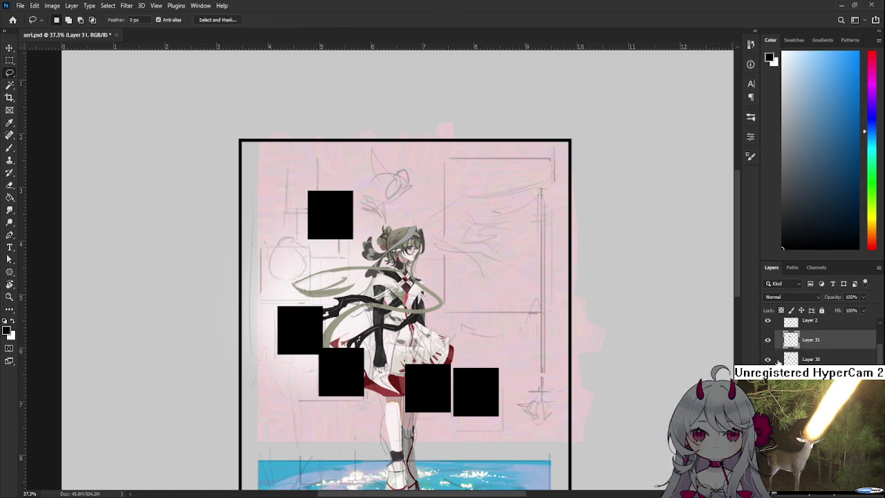
{"action": "left_click", "coordinate": [767, 359]}
{"action": "left_click", "coordinate": [811, 359]}
{"action": "key", "text": "ctrl+t"}
{"action": "left_click_drag", "start_coordinate": [281, 278], "coordinate": [292, 275]}
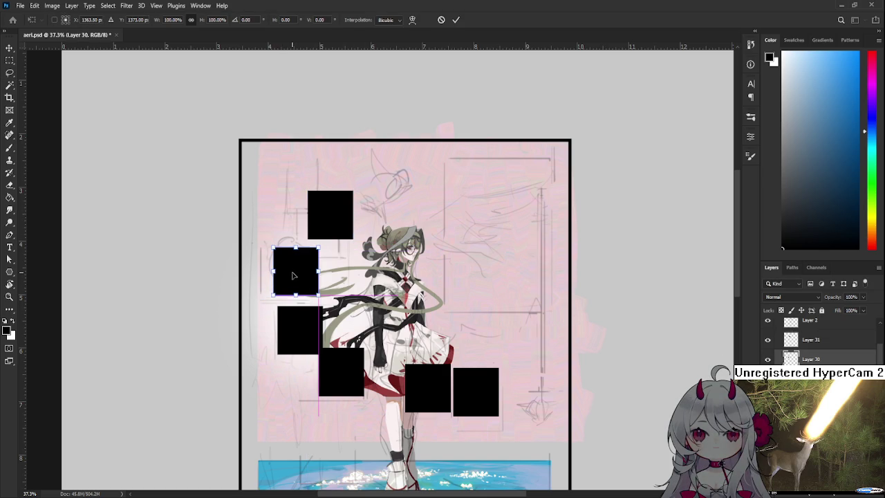
{"action": "key", "text": "Return"}
Step: Shift the third black square slightly down and to the right
{"action": "left_click", "coordinate": [767, 378]}
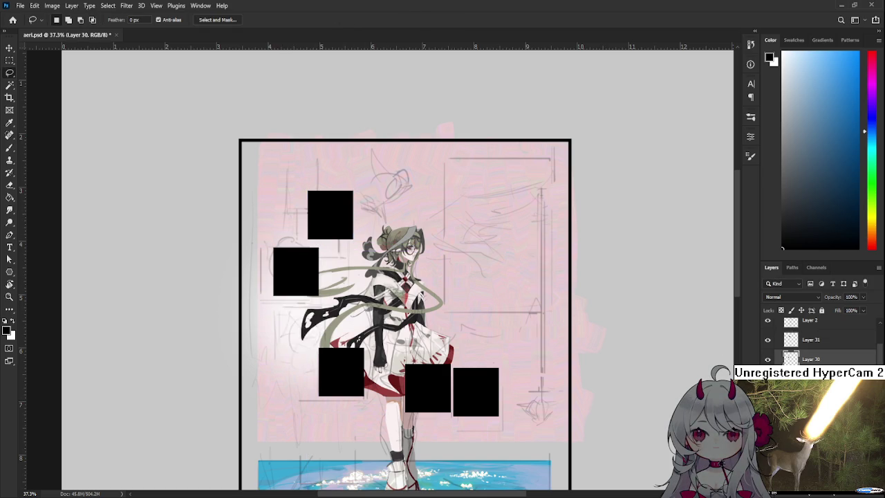
{"action": "left_click", "coordinate": [767, 378]}
{"action": "left_click", "coordinate": [811, 379]}
{"action": "key", "text": "ctrl+t"}
{"action": "left_click_drag", "start_coordinate": [289, 328], "coordinate": [293, 332]}
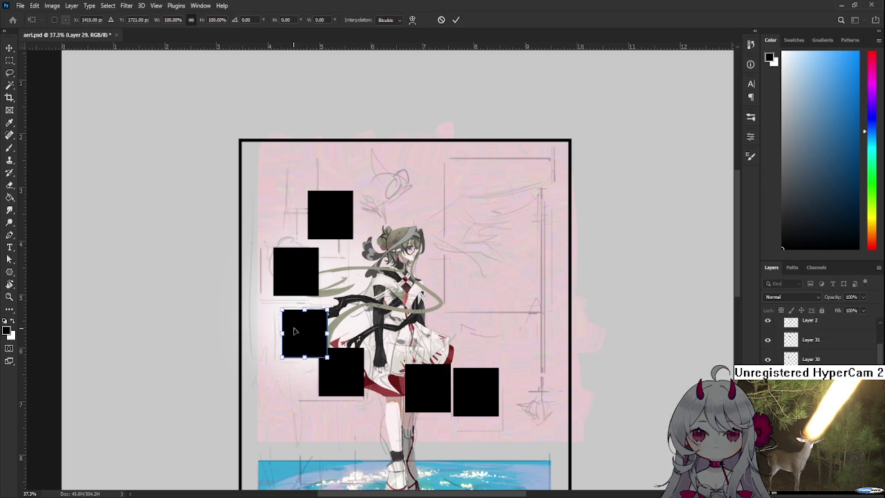
{"action": "key", "text": "Return"}
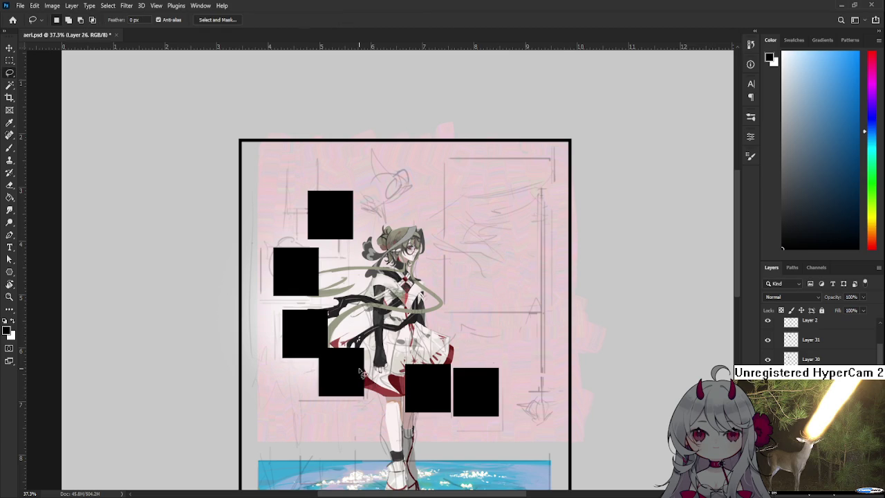
Step: Move the three lower squares right and down, then nudge the right-hand pair further right
{"action": "key", "text": "ctrl+t"}
{"action": "mouse_move", "coordinate": [361, 372]}
{"action": "left_mouse_down"}
{"action": "mouse_move", "coordinate": [369, 388]}
{"action": "mouse_move", "coordinate": [354, 396]}
{"action": "mouse_move", "coordinate": [429, 448]}
{"action": "mouse_move", "coordinate": [412, 400]}
{"action": "mouse_move", "coordinate": [421, 391]}
{"action": "left_mouse_up"}
{"action": "key", "text": "Return"}
{"action": "key", "text": "ctrl+t"}
{"action": "key", "text": "Return"}
Step: Marquee-select the rightmost black square and lift it about 80 px beside the skirt hem
{"action": "left_click_drag", "start_coordinate": [437, 350], "coordinate": [438, 406]}
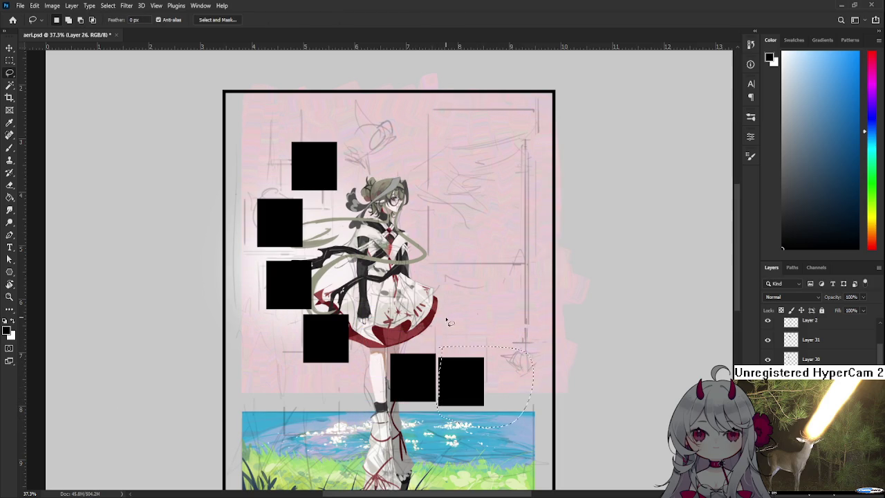
{"action": "scroll", "coordinate": [500, 360], "scroll_direction": "up", "scroll_amount": 1}
{"action": "key", "text": "ctrl+d"}
{"action": "key", "text": "m"}
{"action": "left_click_drag", "start_coordinate": [519, 323], "coordinate": [425, 452]}
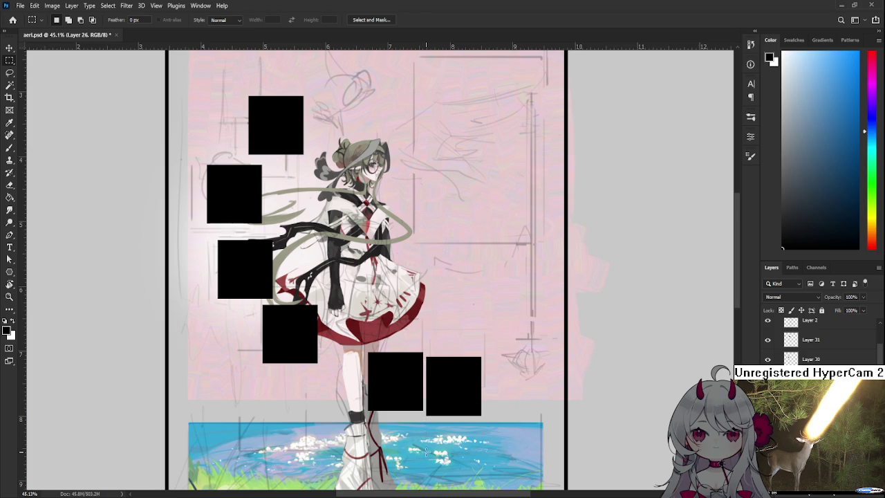
{"action": "key", "text": "ctrl+t"}
{"action": "mouse_move", "coordinate": [456, 406]}
{"action": "left_mouse_down"}
{"action": "mouse_move", "coordinate": [456, 349]}
{"action": "mouse_move", "coordinate": [455, 359]}
{"action": "left_mouse_up"}
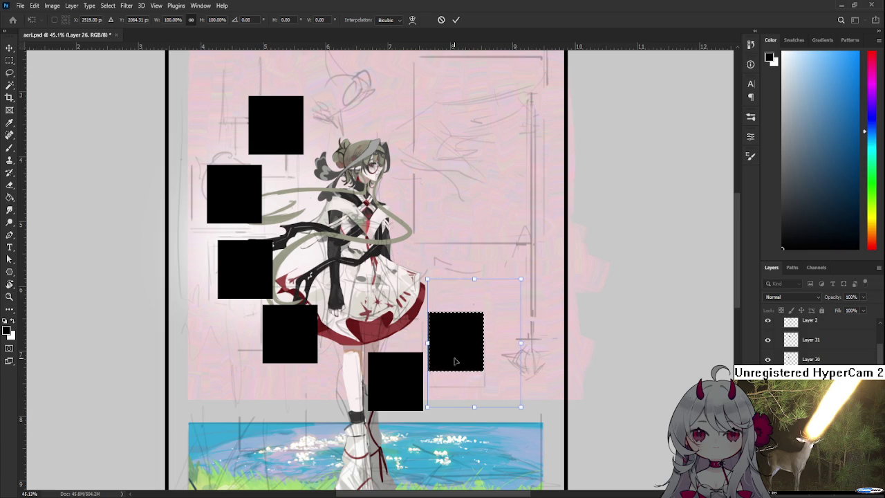
{"action": "left_click_drag", "start_coordinate": [453, 362], "coordinate": [453, 354]}
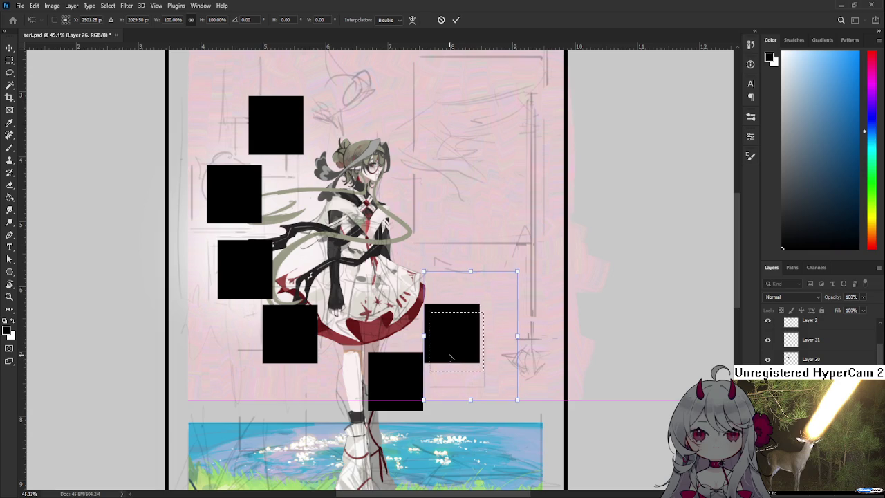
{"action": "scroll", "coordinate": [392, 302], "scroll_direction": "up", "scroll_amount": 1}
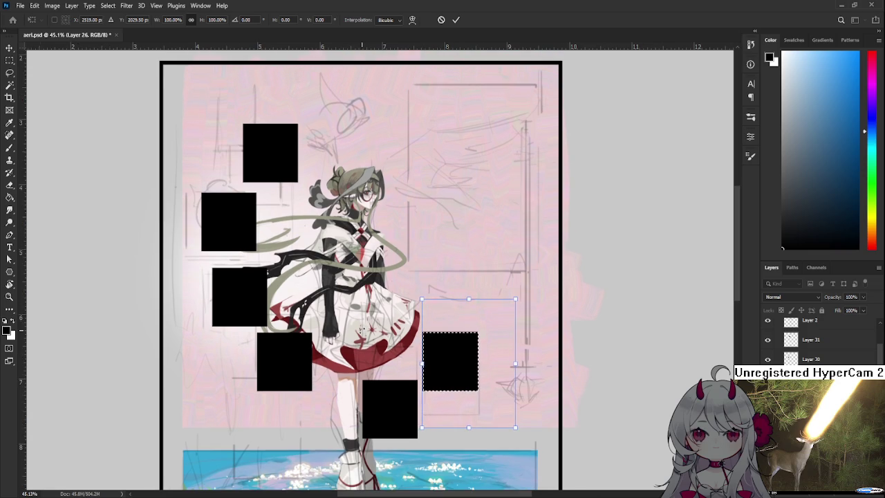
{"action": "scroll", "coordinate": [374, 318], "scroll_direction": "down", "scroll_amount": 1}
{"action": "scroll", "coordinate": [360, 331], "scroll_direction": "up", "scroll_amount": 1}
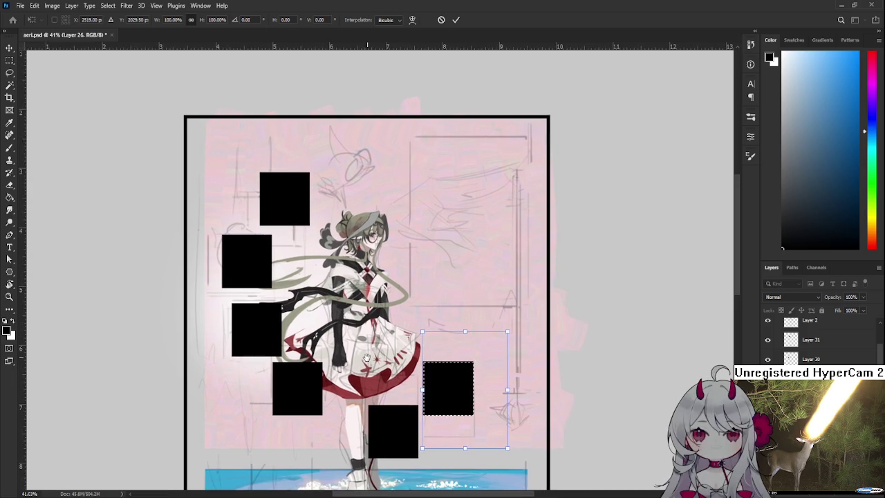
{"action": "scroll", "coordinate": [387, 363], "scroll_direction": "down", "scroll_amount": 1}
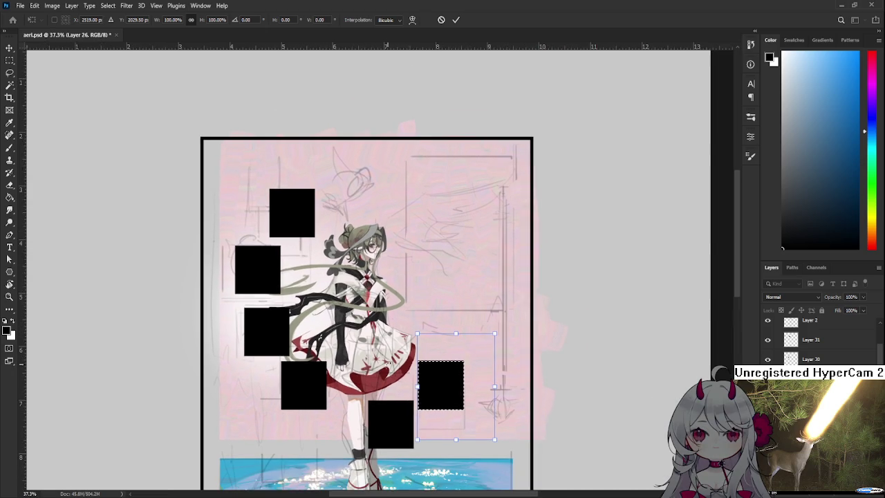
{"action": "key", "text": "Return"}
{"action": "left_click", "coordinate": [429, 403]}
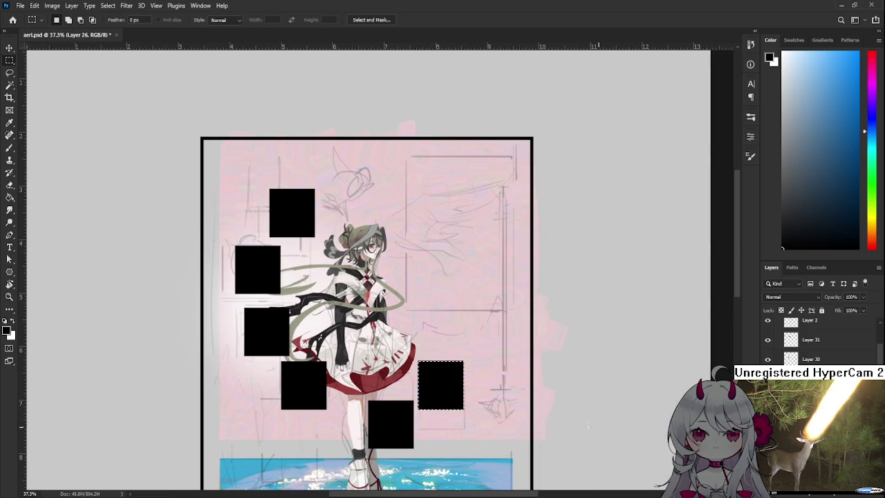
{"action": "left_click_drag", "start_coordinate": [352, 382], "coordinate": [415, 473]}
{"action": "key", "text": "ctrl+t"}
{"action": "left_click_drag", "start_coordinate": [390, 438], "coordinate": [391, 434]}
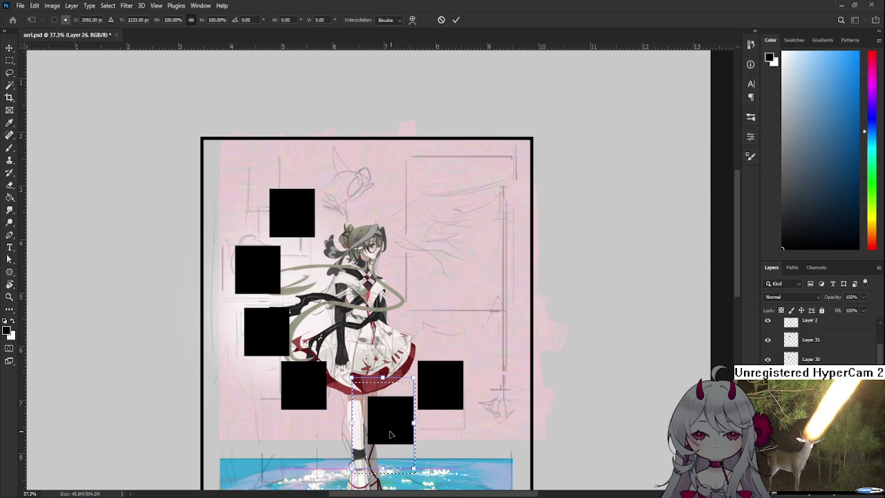
{"action": "key", "text": "Return"}
{"action": "scroll", "coordinate": [390, 434], "scroll_direction": "down", "scroll_amount": 2}
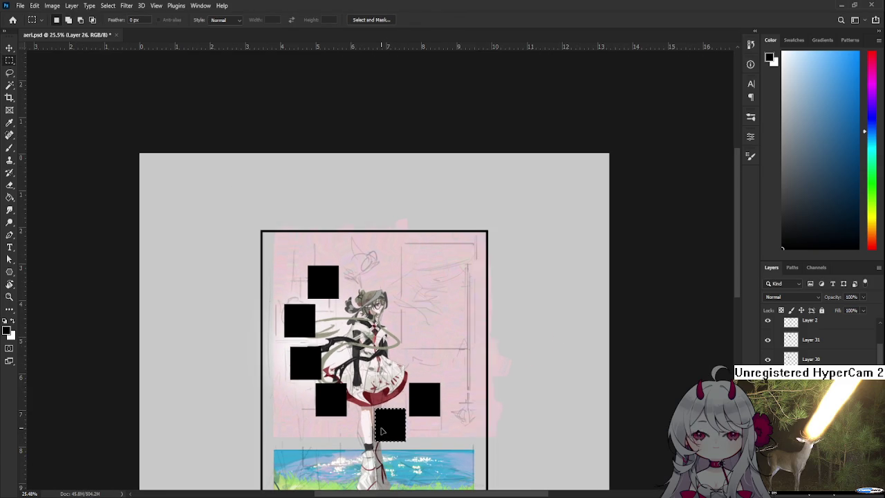
{"action": "scroll", "coordinate": [390, 434], "scroll_direction": "down", "scroll_amount": 2}
{"action": "scroll", "coordinate": [429, 366], "scroll_direction": "up", "scroll_amount": 1}
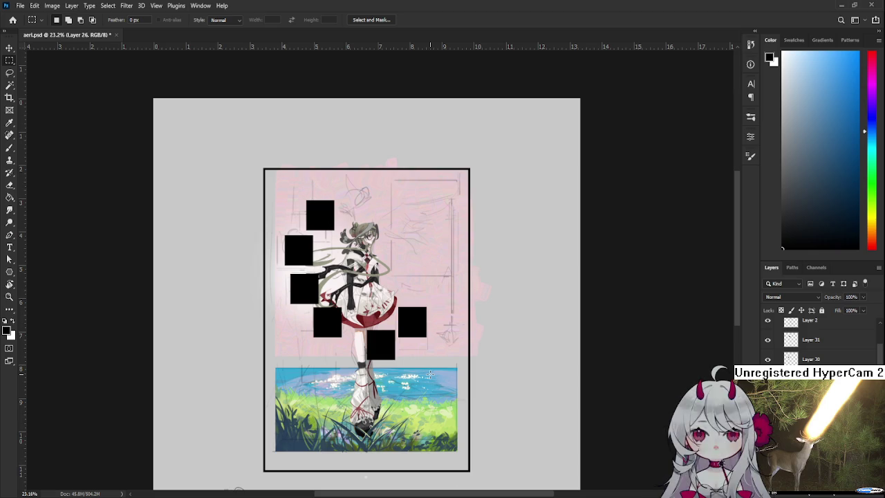
{"action": "scroll", "coordinate": [430, 332], "scroll_direction": "up", "scroll_amount": 2}
{"action": "left_click_drag", "start_coordinate": [382, 254], "coordinate": [431, 287]}
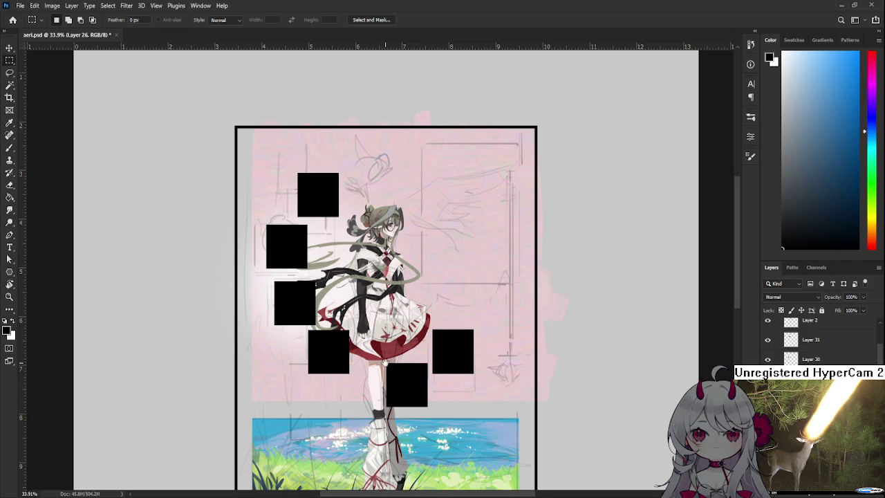
{"action": "scroll", "coordinate": [413, 274], "scroll_direction": "down", "scroll_amount": 2}
{"action": "scroll", "coordinate": [362, 336], "scroll_direction": "up", "scroll_amount": 1}
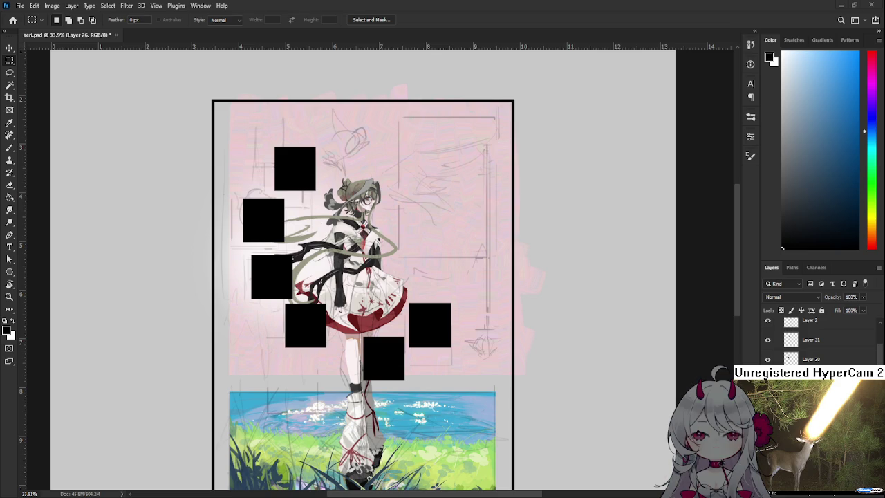
{"action": "scroll", "coordinate": [441, 364], "scroll_direction": "up", "scroll_amount": 3}
{"action": "scroll", "coordinate": [441, 365], "scroll_direction": "down", "scroll_amount": 1}
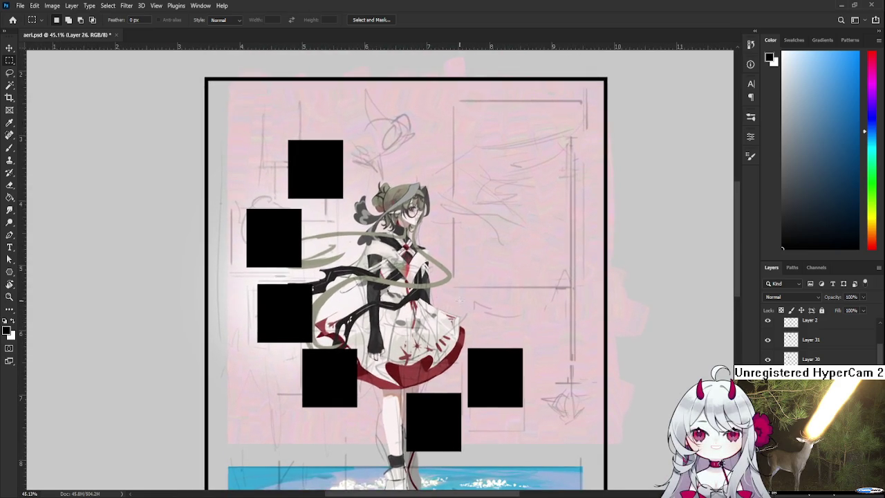
{"action": "scroll", "coordinate": [441, 363], "scroll_direction": "down", "scroll_amount": 1}
{"action": "scroll", "coordinate": [450, 409], "scroll_direction": "up", "scroll_amount": 1}
{"action": "left_click_drag", "start_coordinate": [450, 409], "coordinate": [446, 435]}
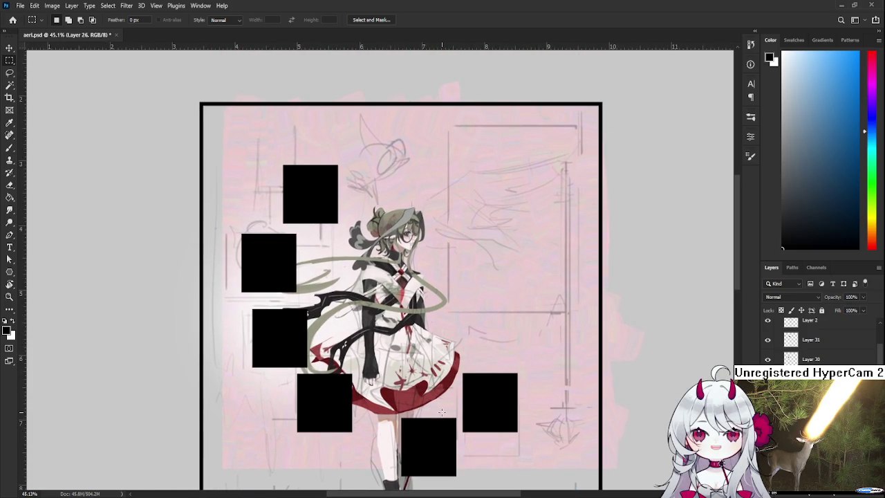
{"action": "scroll", "coordinate": [442, 412], "scroll_direction": "down", "scroll_amount": 2}
{"action": "scroll", "coordinate": [442, 408], "scroll_direction": "up", "scroll_amount": 2}
{"action": "scroll", "coordinate": [446, 398], "scroll_direction": "down", "scroll_amount": 1}
{"action": "scroll", "coordinate": [453, 382], "scroll_direction": "down", "scroll_amount": 1}
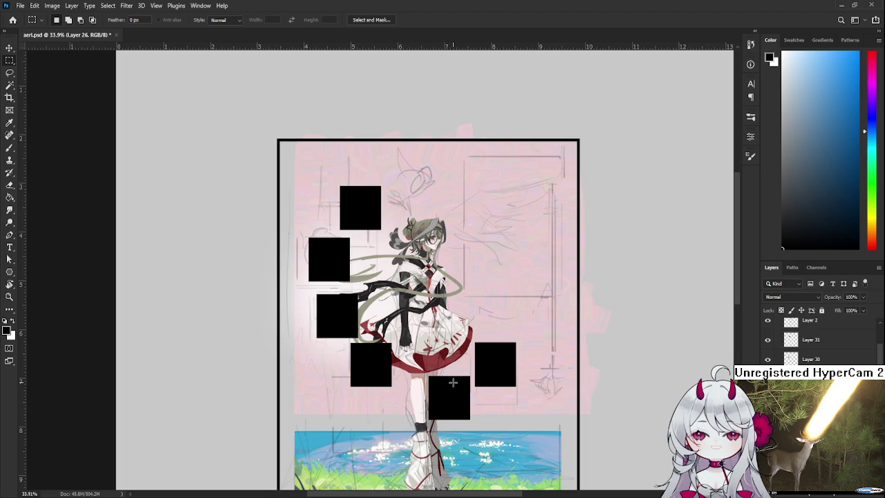
{"action": "scroll", "coordinate": [816, 339], "scroll_direction": "down", "scroll_amount": 5}
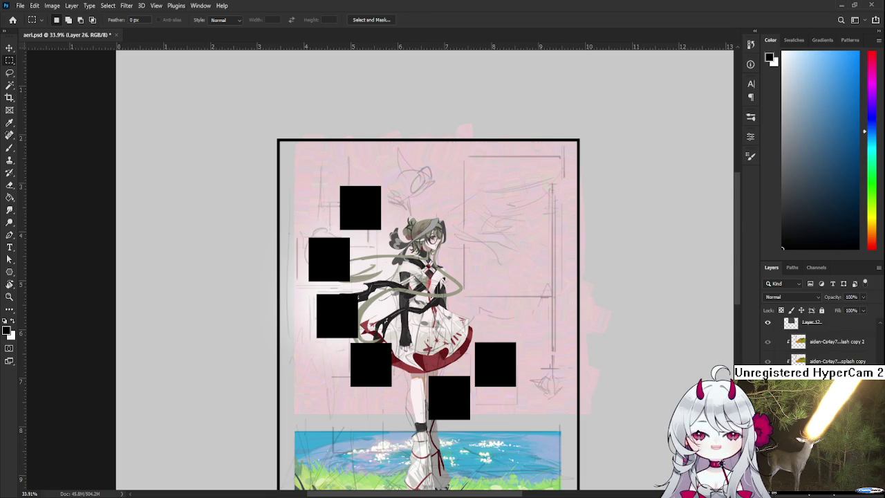
Step: Turn the red-tinted forest photo layer back on and zoom in
{"action": "left_click", "coordinate": [767, 342]}
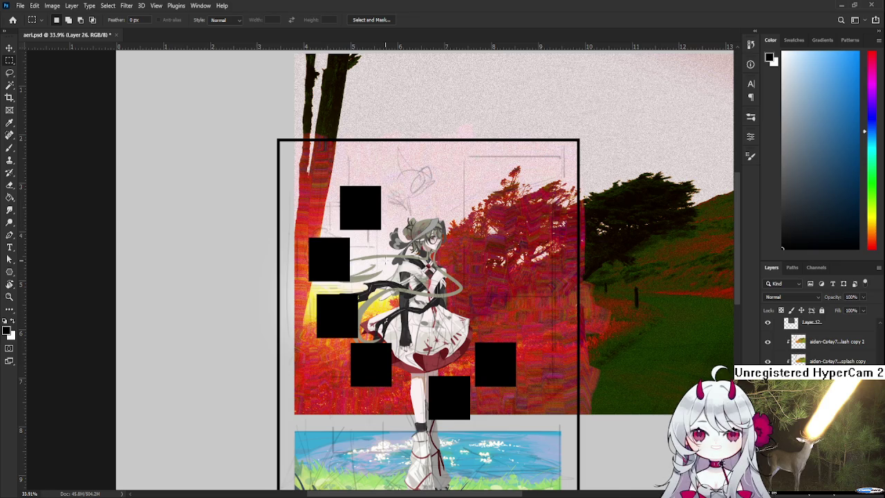
{"action": "scroll", "coordinate": [384, 247], "scroll_direction": "up", "scroll_amount": 5}
Step: Switch to the Brush and sample white as the painting colour
{"action": "key", "text": "b"}
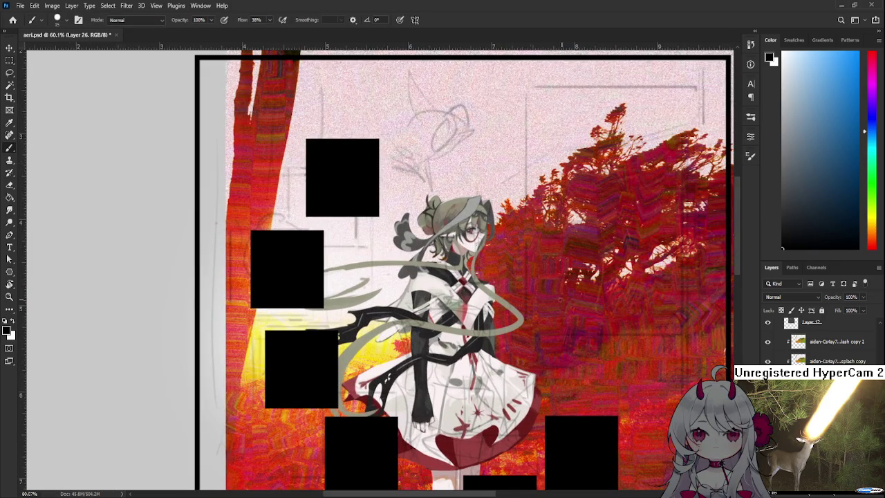
{"action": "left_click_drag", "start_coordinate": [391, 271], "coordinate": [398, 336]}
{"action": "left_click", "coordinate": [398, 335], "text": "alt"}
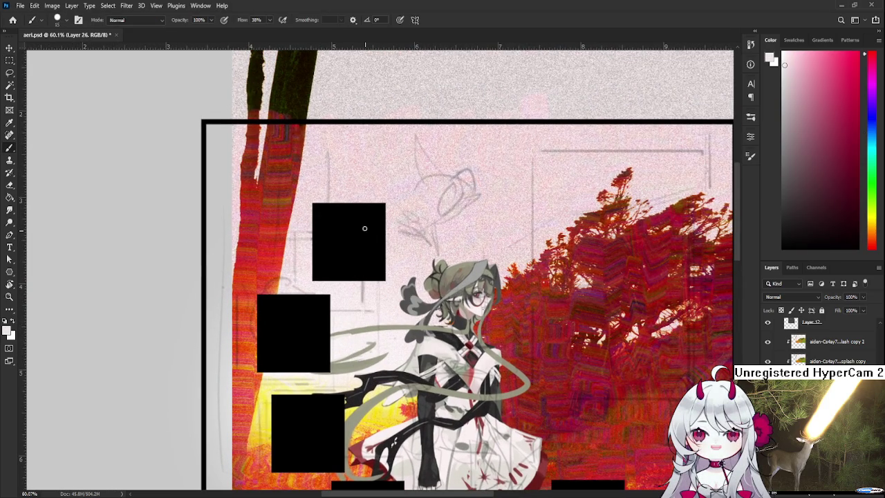
{"action": "scroll", "coordinate": [385, 272], "scroll_direction": "up", "scroll_amount": 1}
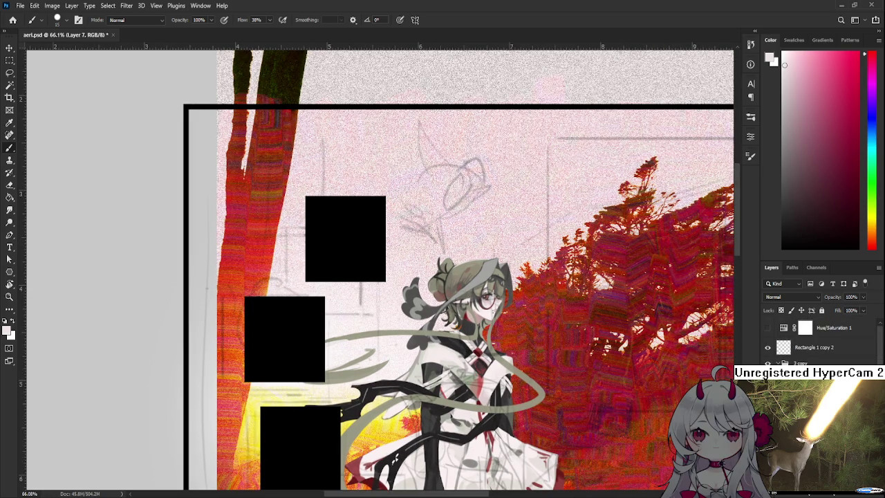
Step: Hide the grey sketch lines and paint a white loop inside the upper black square
{"action": "key", "text": "alt+bracketright"}
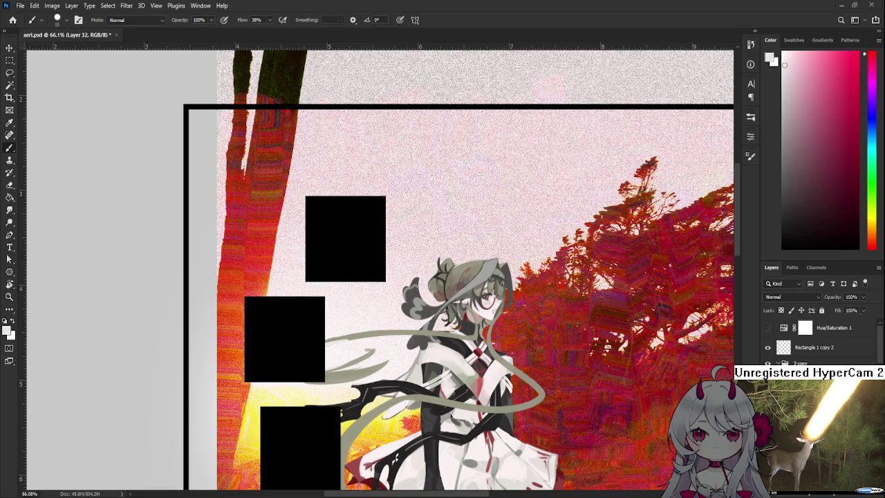
{"action": "scroll", "coordinate": [356, 246], "scroll_direction": "up", "scroll_amount": 1}
{"action": "scroll", "coordinate": [356, 246], "scroll_direction": "up", "scroll_amount": 1}
{"action": "scroll", "coordinate": [360, 249], "scroll_direction": "up", "scroll_amount": 1}
{"action": "mouse_move", "coordinate": [370, 256]}
{"action": "left_mouse_down"}
{"action": "mouse_move", "coordinate": [427, 310]}
{"action": "mouse_move", "coordinate": [383, 253]}
{"action": "left_mouse_up"}
{"action": "scroll", "coordinate": [383, 256], "scroll_direction": "down", "scroll_amount": 3}
{"action": "scroll", "coordinate": [384, 263], "scroll_direction": "down", "scroll_amount": 1}
{"action": "scroll", "coordinate": [369, 251], "scroll_direction": "down", "scroll_amount": 1}
{"action": "scroll", "coordinate": [371, 251], "scroll_direction": "down", "scroll_amount": 1}
{"action": "scroll", "coordinate": [372, 253], "scroll_direction": "down", "scroll_amount": 2}
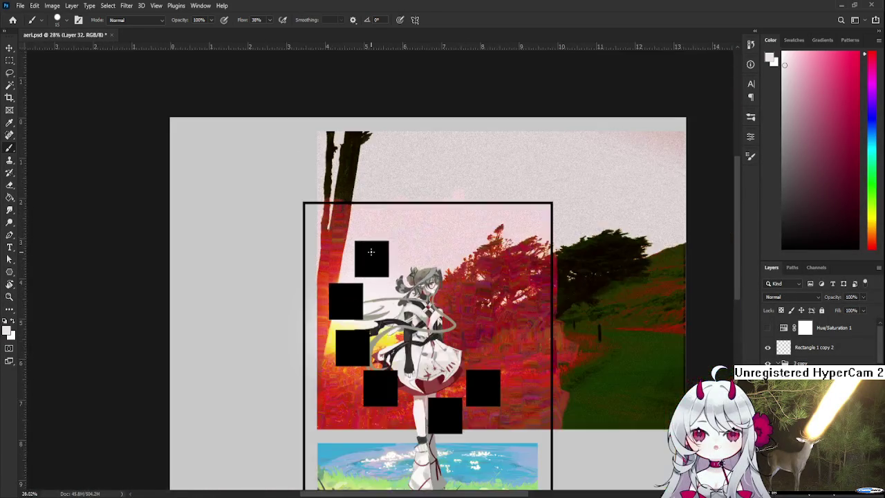
{"action": "scroll", "coordinate": [372, 253], "scroll_direction": "up", "scroll_amount": 2}
{"action": "scroll", "coordinate": [372, 252], "scroll_direction": "up", "scroll_amount": 1}
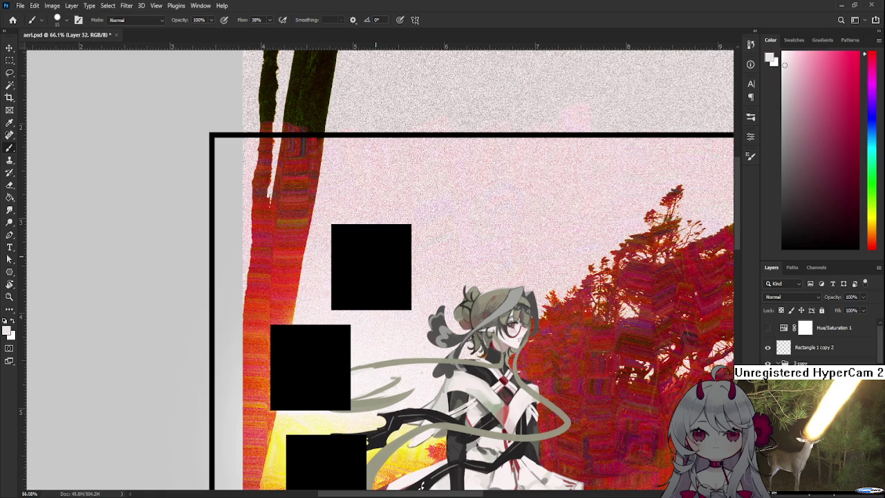
{"action": "mouse_move", "coordinate": [362, 245]}
{"action": "left_mouse_down"}
{"action": "mouse_move", "coordinate": [377, 242]}
{"action": "mouse_move", "coordinate": [371, 257]}
{"action": "left_mouse_up"}
{"action": "key", "text": "ctrl+z"}
{"action": "key", "text": "ctrl+z"}
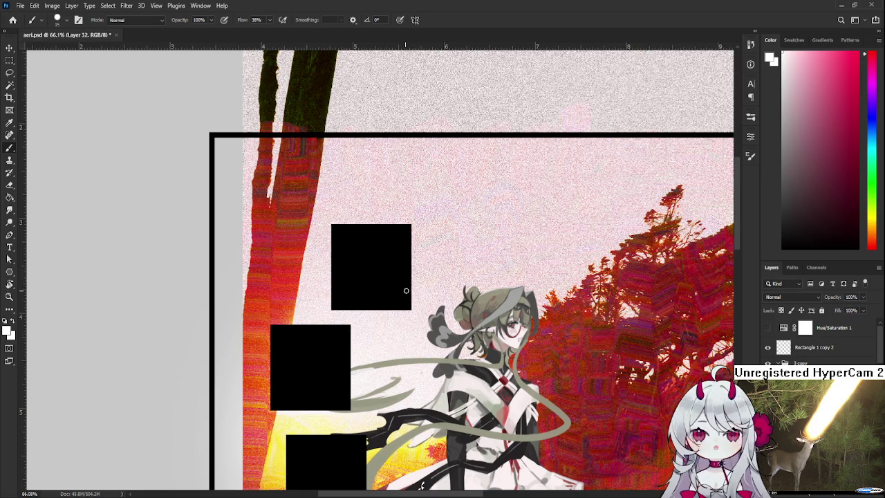
{"action": "left_click_drag", "start_coordinate": [347, 274], "coordinate": [367, 246]}
{"action": "key", "text": "ctrl+z"}
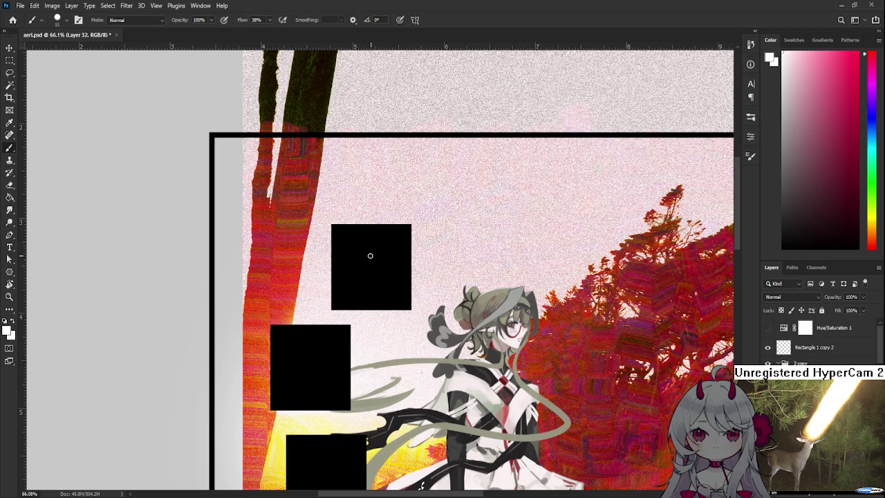
{"action": "left_click_drag", "start_coordinate": [360, 278], "coordinate": [386, 240]}
{"action": "key", "text": "ctrl+z"}
{"action": "key", "text": "ctrl+z"}
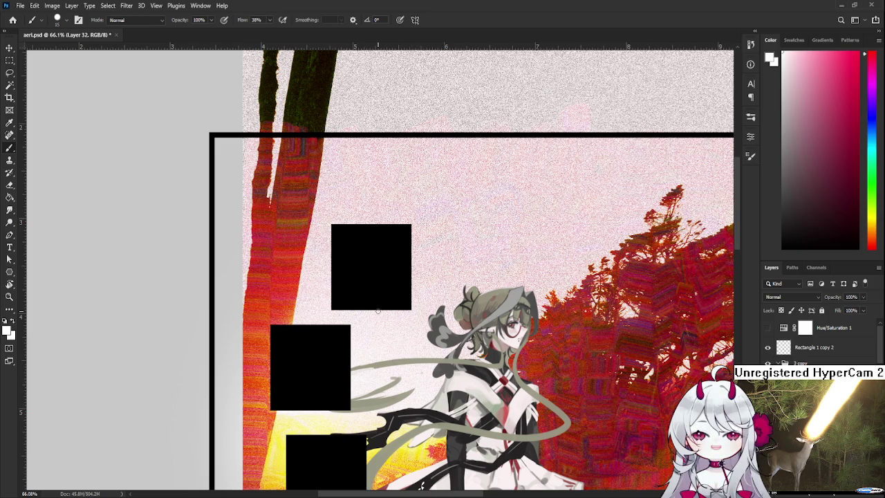
{"action": "left_click_drag", "start_coordinate": [381, 235], "coordinate": [360, 272]}
{"action": "key", "text": "ctrl+z"}
{"action": "left_click_drag", "start_coordinate": [380, 235], "coordinate": [357, 280]}
{"action": "key", "text": "ctrl+z"}
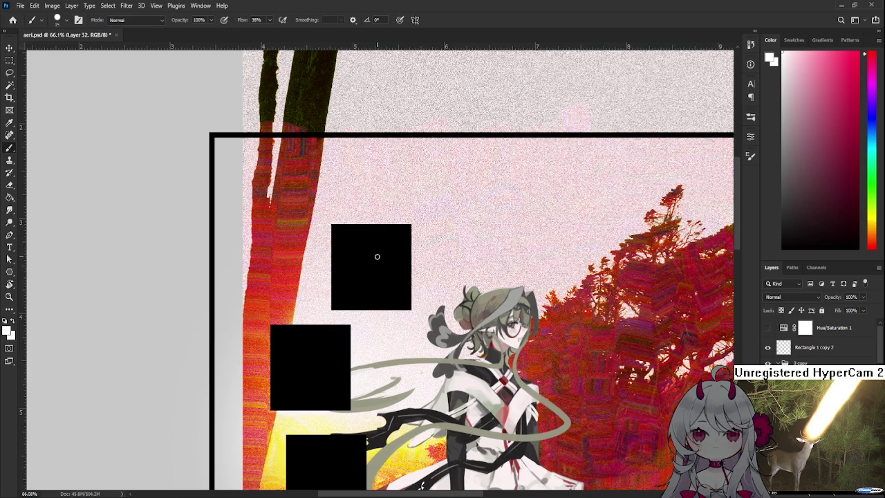
Step: Try white strokes for the bird's right wing, undoing the unsatisfactory ones
{"action": "mouse_move", "coordinate": [365, 263]}
{"action": "left_mouse_down"}
{"action": "mouse_move", "coordinate": [387, 244]}
{"action": "mouse_move", "coordinate": [381, 266]}
{"action": "left_mouse_up"}
{"action": "key", "text": "ctrl+z"}
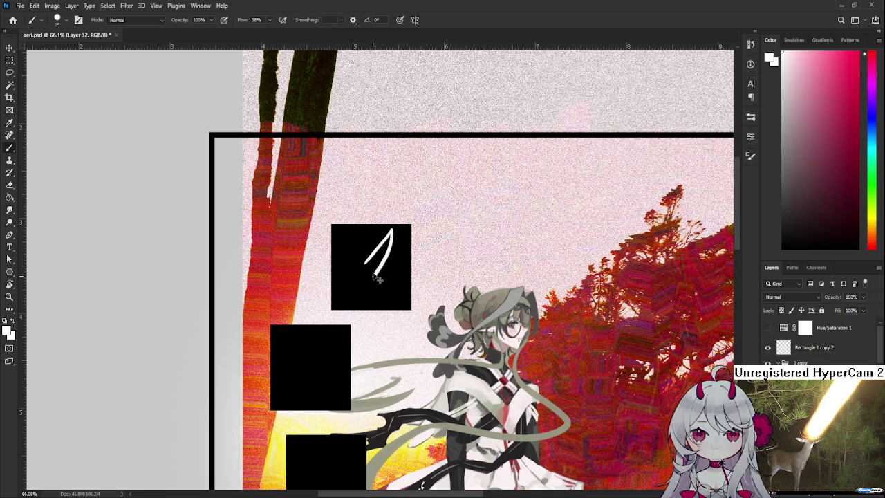
{"action": "key", "text": "ctrl+z"}
{"action": "left_click_drag", "start_coordinate": [391, 232], "coordinate": [377, 277]}
{"action": "key", "text": "ctrl+z"}
{"action": "mouse_move", "coordinate": [392, 231]}
{"action": "left_mouse_down"}
{"action": "mouse_move", "coordinate": [362, 272]}
{"action": "mouse_move", "coordinate": [332, 257]}
{"action": "mouse_move", "coordinate": [344, 244]}
{"action": "mouse_move", "coordinate": [334, 239]}
{"action": "mouse_move", "coordinate": [358, 277]}
{"action": "left_mouse_up"}
{"action": "key", "text": "ctrl+z"}
Step: Draw the left wing curving down to the body and test a curl below the right wing
{"action": "key", "text": "ctrl+z"}
{"action": "key", "text": "ctrl+z"}
{"action": "left_click_drag", "start_coordinate": [333, 239], "coordinate": [365, 275]}
{"action": "key", "text": "ctrl+z"}
{"action": "mouse_move", "coordinate": [333, 239]}
{"action": "left_mouse_down"}
{"action": "mouse_move", "coordinate": [363, 275]}
{"action": "mouse_move", "coordinate": [330, 303]}
{"action": "mouse_move", "coordinate": [351, 299]}
{"action": "left_mouse_up"}
{"action": "key", "text": "ctrl+z"}
{"action": "key", "text": "ctrl+z"}
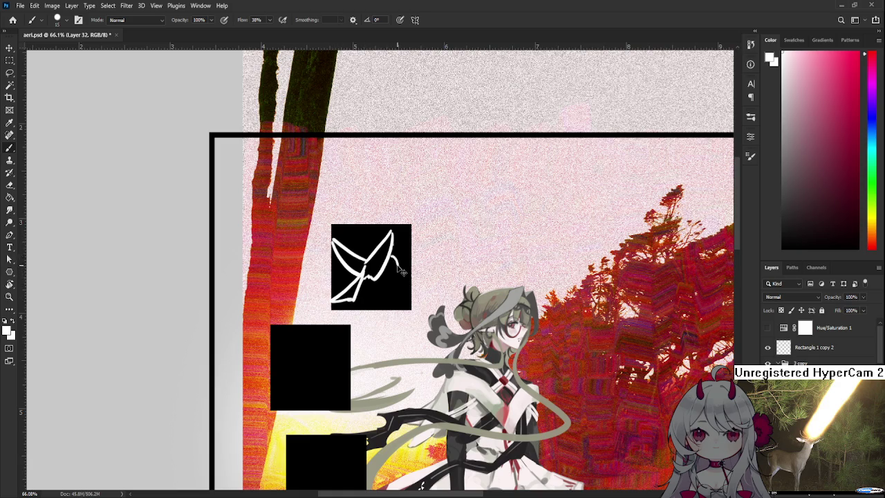
{"action": "mouse_move", "coordinate": [394, 256]}
{"action": "left_mouse_down"}
{"action": "mouse_move", "coordinate": [394, 267]}
{"action": "mouse_move", "coordinate": [371, 290]}
{"action": "mouse_move", "coordinate": [366, 284]}
{"action": "left_mouse_up"}
{"action": "key", "text": "ctrl+z"}
{"action": "key", "text": "ctrl+z"}
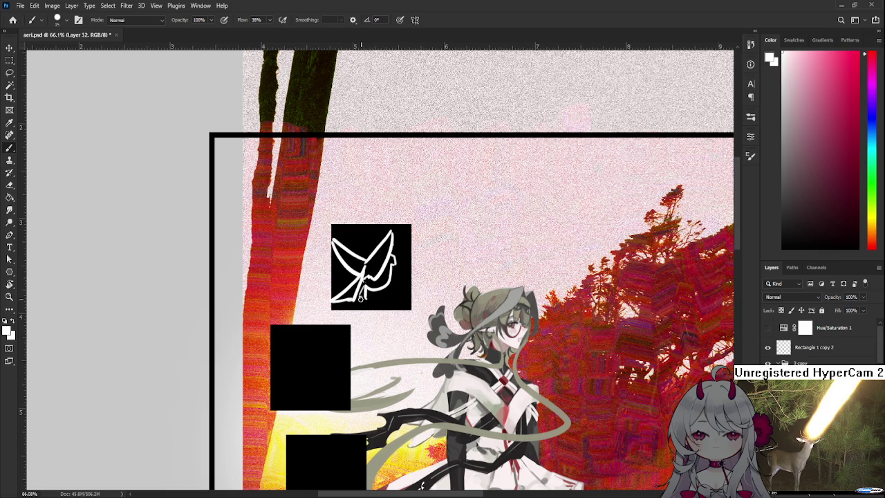
{"action": "left_click_drag", "start_coordinate": [363, 296], "coordinate": [366, 330]}
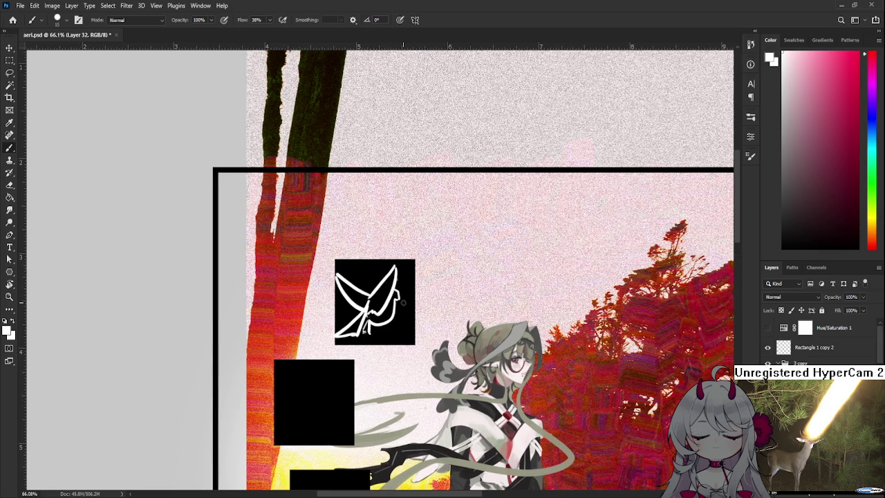
Step: Free-transform the white bird sketch a little right and up inside the top square
{"action": "key", "text": "ctrl+t"}
{"action": "left_click_drag", "start_coordinate": [353, 309], "coordinate": [393, 301]}
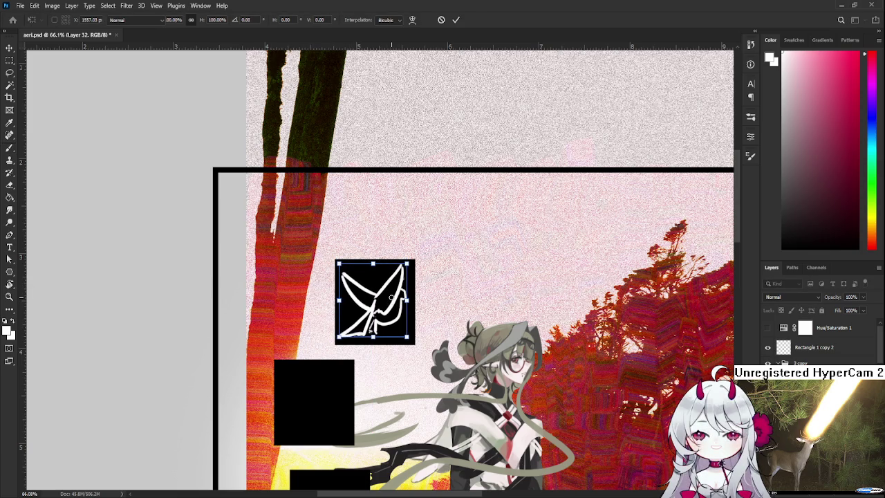
{"action": "key", "text": "Return"}
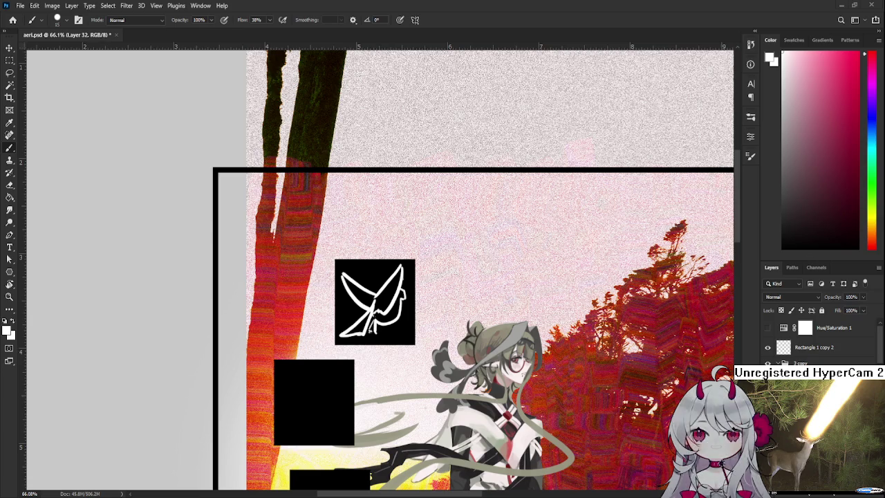
Step: Adjust the zoom and brush solid white across the bird's left wing
{"action": "scroll", "coordinate": [376, 363], "scroll_direction": "up", "scroll_amount": 2}
{"action": "scroll", "coordinate": [378, 347], "scroll_direction": "down", "scroll_amount": 3}
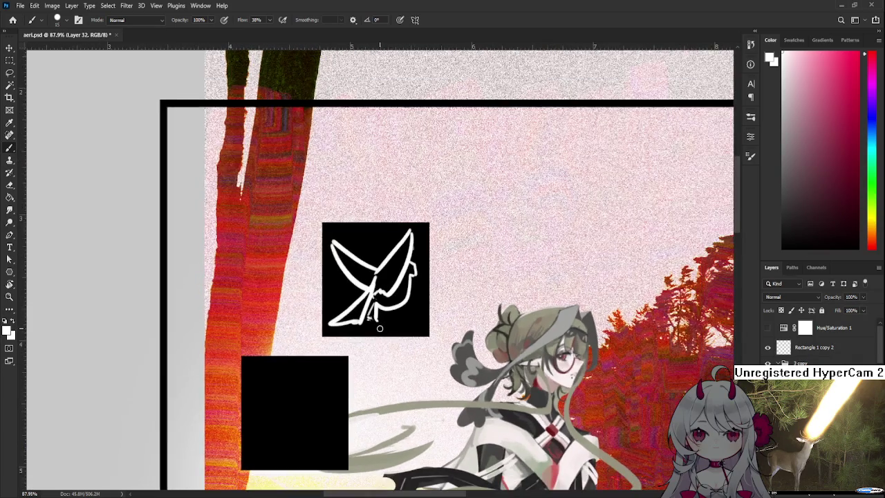
{"action": "scroll", "coordinate": [413, 244], "scroll_direction": "right", "scroll_amount": 2}
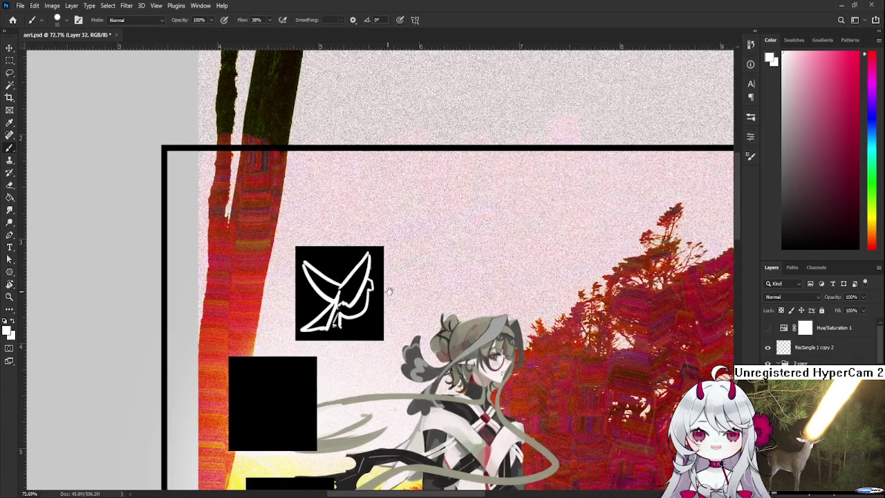
{"action": "left_click_drag", "start_coordinate": [339, 307], "coordinate": [359, 271]}
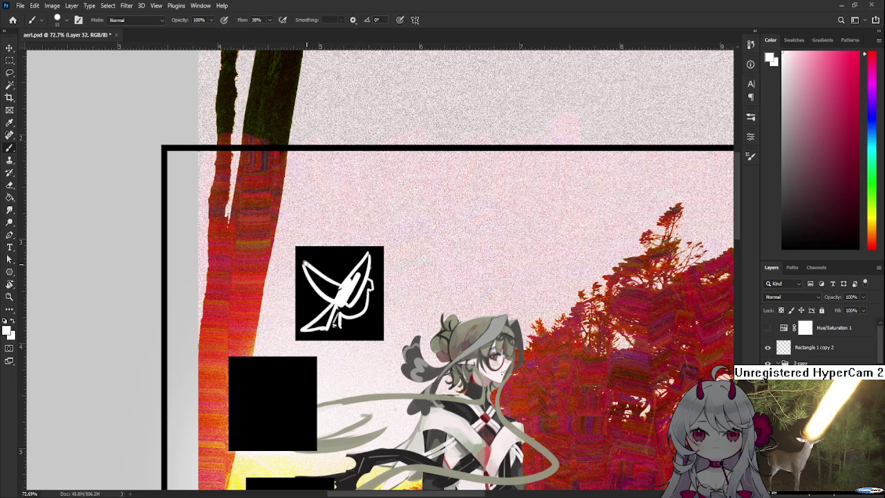
Step: Finish filling the bird's left wing solid white with the brush
{"action": "left_click_drag", "start_coordinate": [305, 264], "coordinate": [334, 296]}
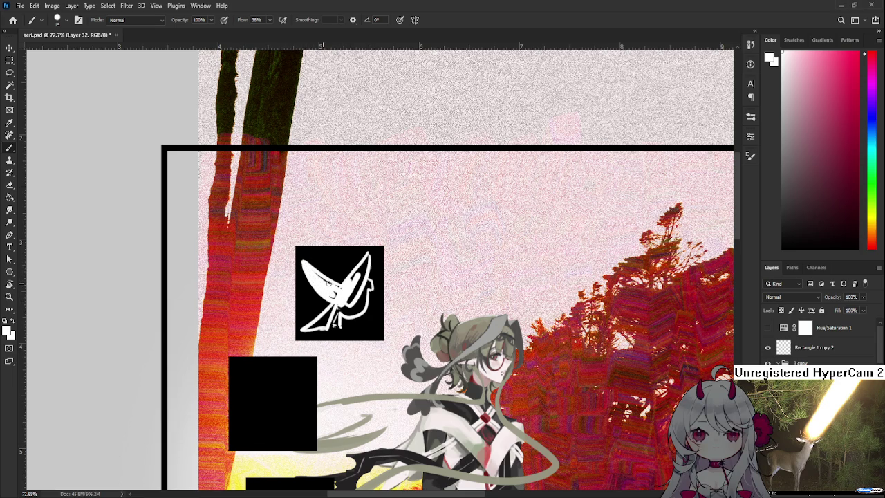
{"action": "key", "text": "e"}
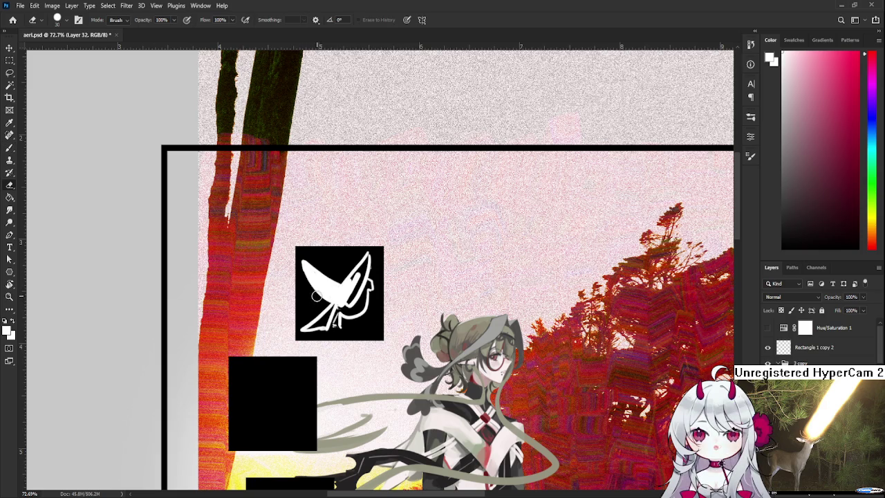
{"action": "key", "text": "b"}
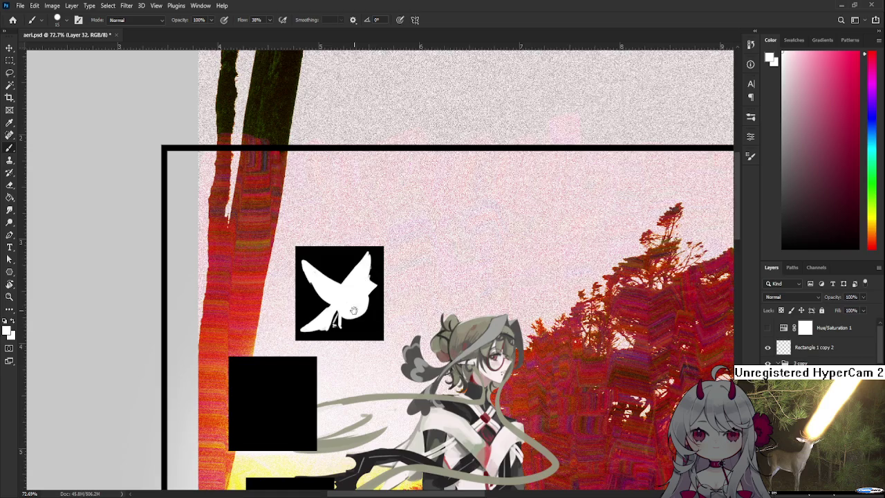
Step: Zoom in to frame the bird square and sample a colour from the artwork
{"action": "left_click_drag", "start_coordinate": [354, 303], "coordinate": [362, 325]}
{"action": "scroll", "coordinate": [411, 316], "scroll_direction": "down", "scroll_amount": 3}
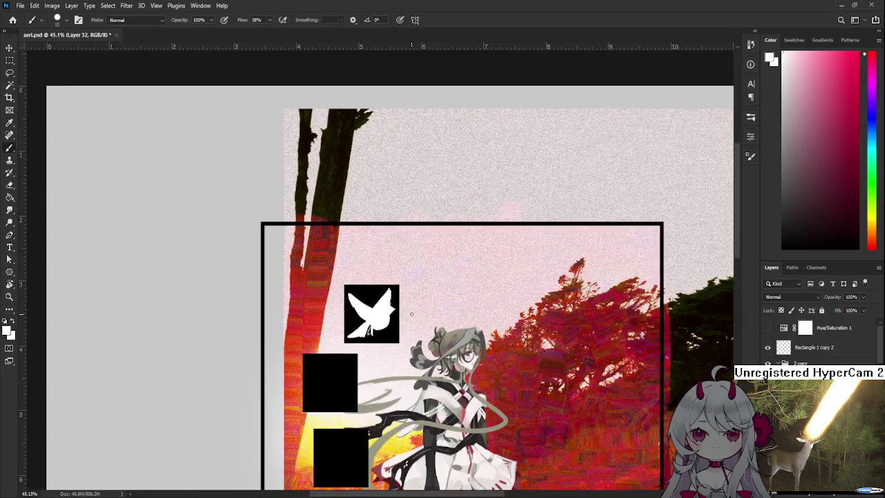
{"action": "scroll", "coordinate": [411, 315], "scroll_direction": "down", "scroll_amount": 2}
{"action": "scroll", "coordinate": [401, 313], "scroll_direction": "up", "scroll_amount": 1}
{"action": "scroll", "coordinate": [393, 312], "scroll_direction": "up", "scroll_amount": 3}
{"action": "scroll", "coordinate": [392, 313], "scroll_direction": "up", "scroll_amount": 2}
{"action": "scroll", "coordinate": [393, 312], "scroll_direction": "up", "scroll_amount": 1}
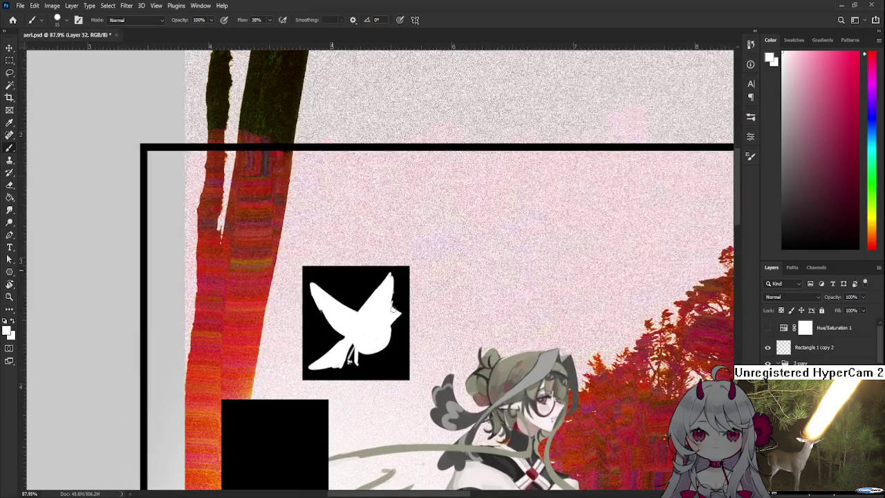
{"action": "left_click", "coordinate": [372, 320], "text": "alt"}
Step: Paint pink strokes over the bird's raised wing, building denser shading toward its base
{"action": "left_click", "coordinate": [523, 425], "text": "alt"}
{"action": "mouse_move", "coordinate": [391, 275]}
{"action": "left_mouse_down"}
{"action": "mouse_move", "coordinate": [368, 339]}
{"action": "mouse_move", "coordinate": [379, 313]}
{"action": "left_mouse_up"}
{"action": "left_click", "coordinate": [366, 306], "text": "alt"}
{"action": "left_click_drag", "start_coordinate": [365, 342], "coordinate": [384, 311]}
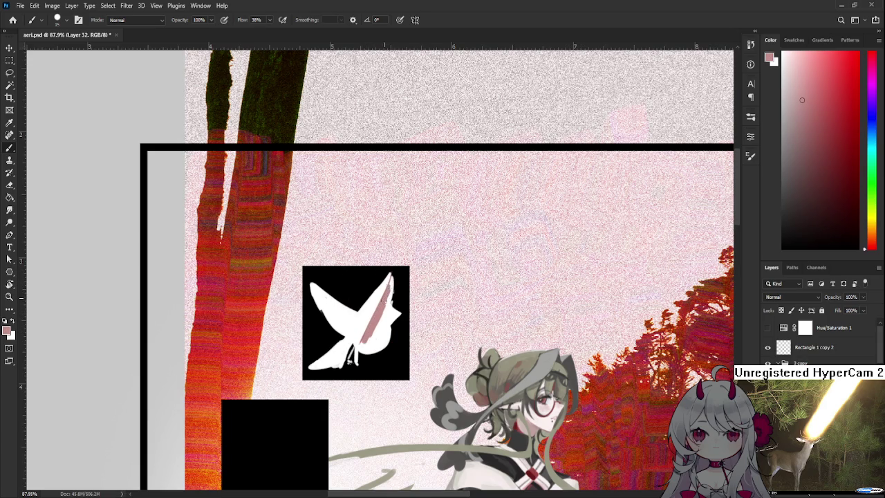
{"action": "left_click_drag", "start_coordinate": [393, 280], "coordinate": [383, 312]}
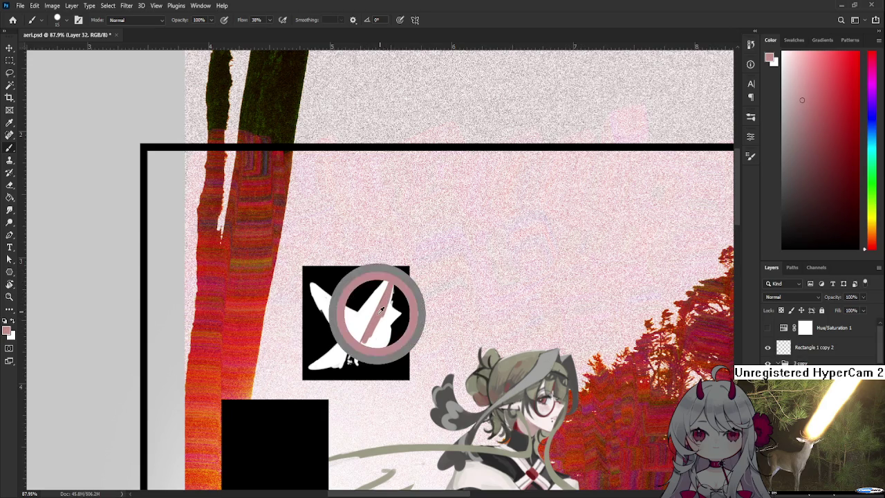
{"action": "left_click_drag", "start_coordinate": [379, 297], "coordinate": [362, 347]}
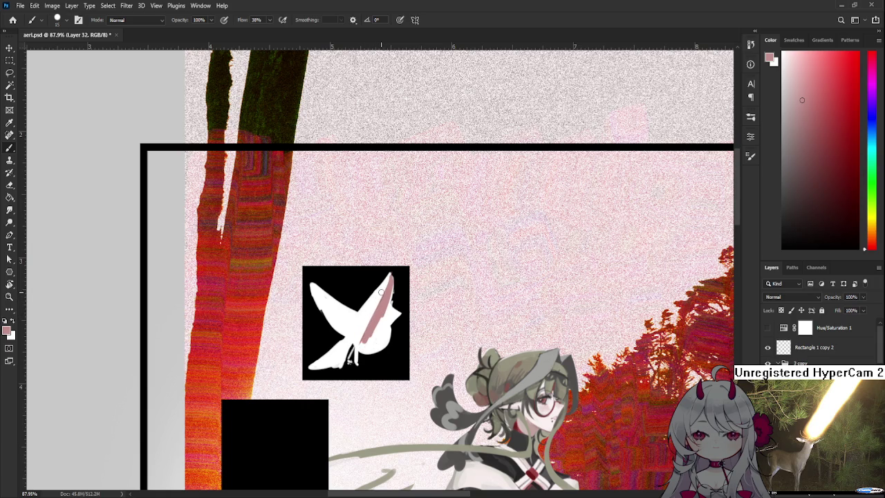
{"action": "left_click_drag", "start_coordinate": [377, 300], "coordinate": [364, 337]}
{"action": "left_click_drag", "start_coordinate": [377, 293], "coordinate": [365, 336]}
{"action": "left_click_drag", "start_coordinate": [386, 313], "coordinate": [367, 344]}
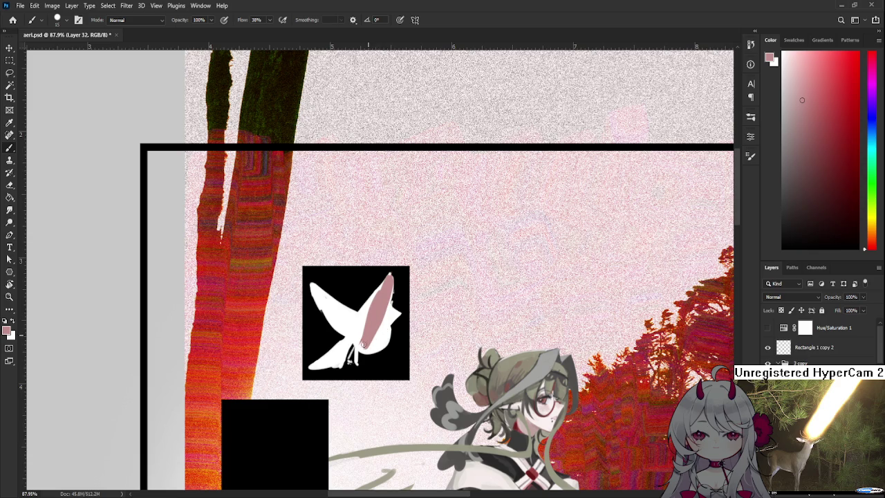
Step: Alternate sampled pink and white to extend the pink to the wing's right edge with a white rim
{"action": "left_click", "coordinate": [366, 347], "text": "alt"}
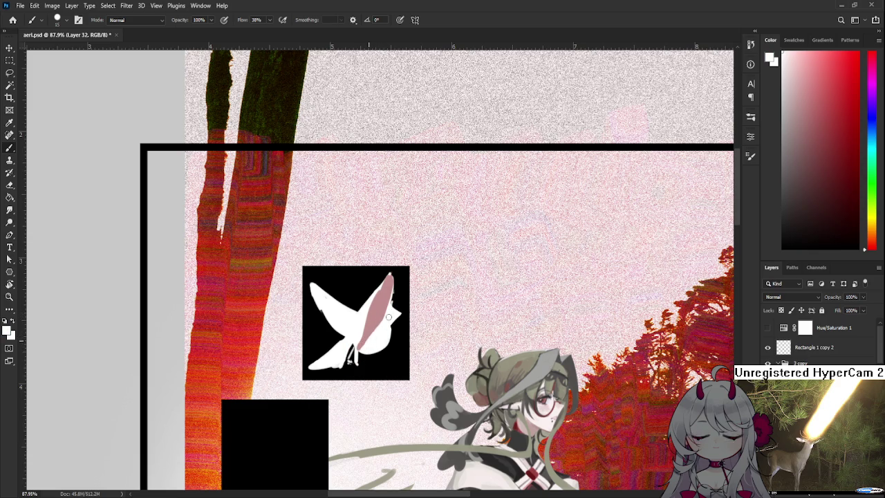
{"action": "left_click", "coordinate": [379, 322], "text": "alt"}
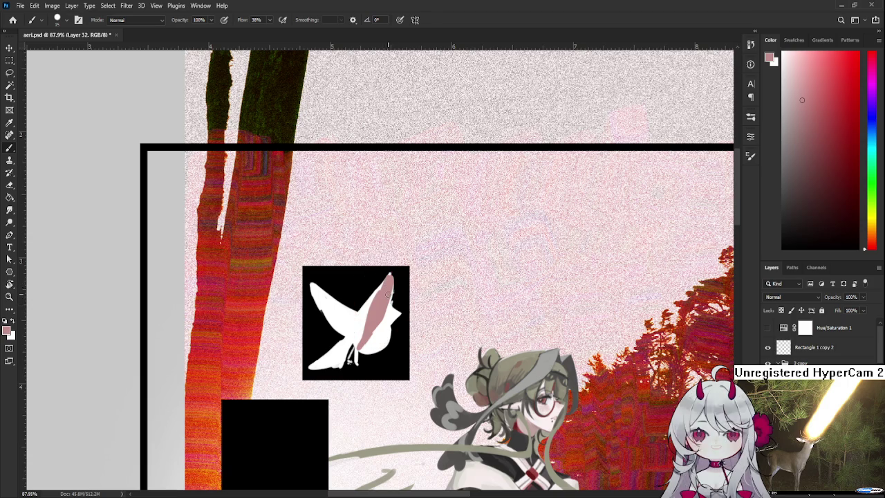
{"action": "left_click_drag", "start_coordinate": [389, 309], "coordinate": [387, 298]}
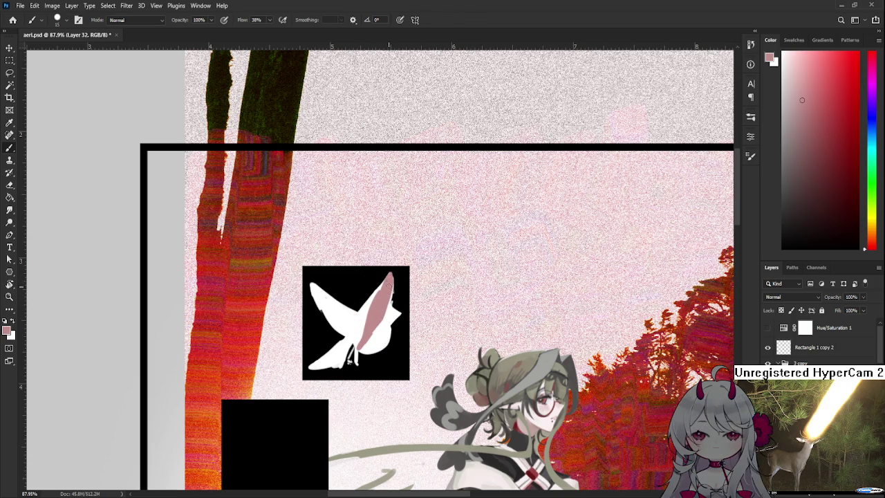
{"action": "left_click", "coordinate": [377, 318], "text": "alt"}
{"action": "left_click", "coordinate": [371, 340], "text": "alt"}
{"action": "left_click", "coordinate": [376, 325], "text": "alt"}
{"action": "left_click_drag", "start_coordinate": [376, 325], "coordinate": [374, 312]}
{"action": "left_click", "coordinate": [369, 318], "text": "alt"}
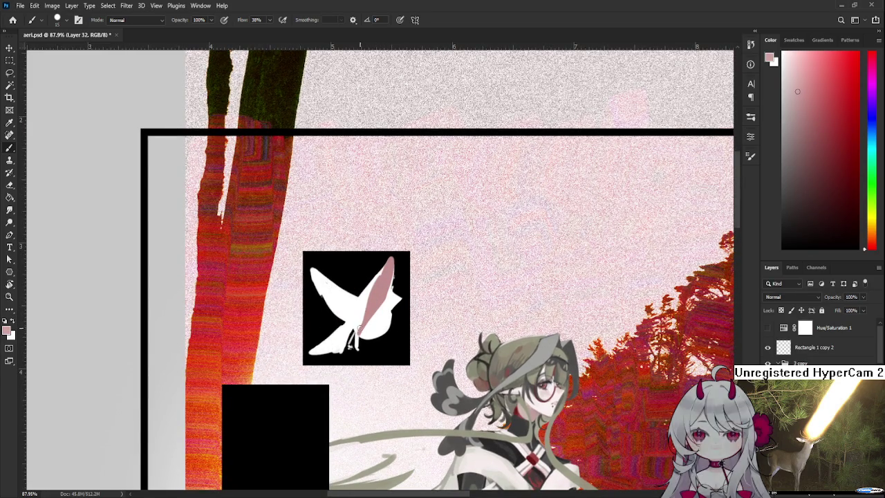
{"action": "left_click", "coordinate": [361, 325], "text": "alt"}
{"action": "left_click", "coordinate": [355, 319], "text": "alt"}
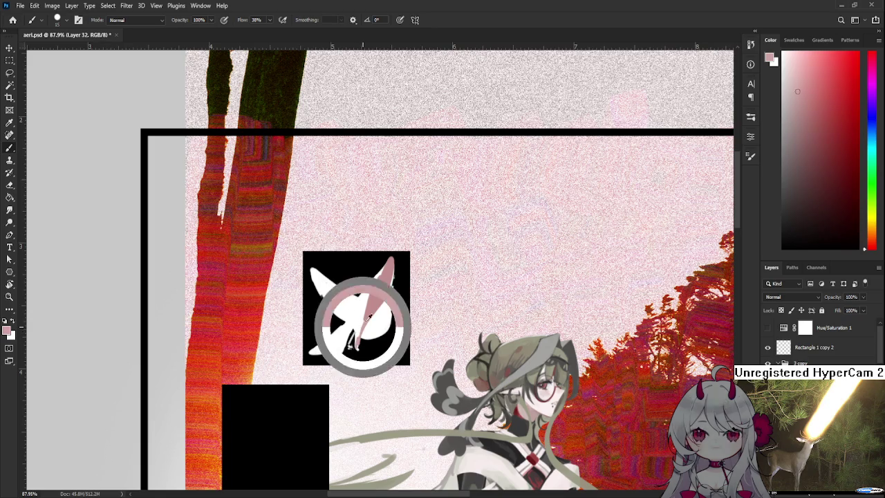
{"action": "left_click", "coordinate": [353, 319], "text": "alt"}
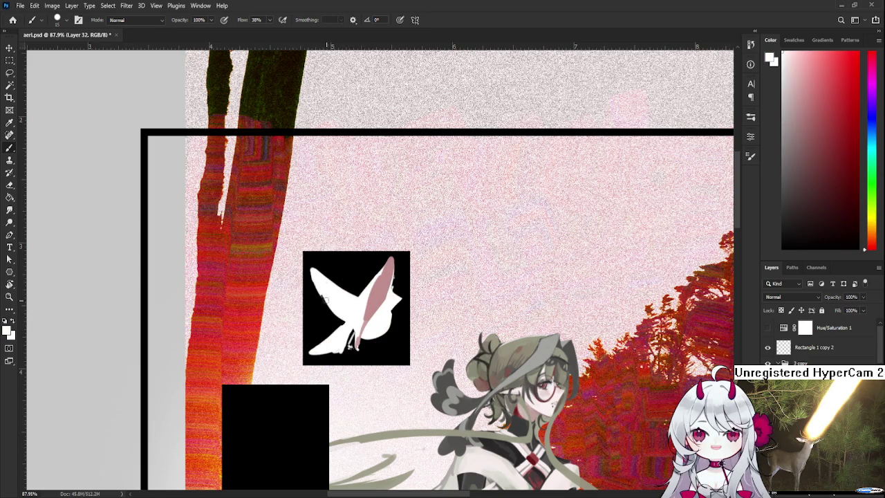
Step: Erase a small notch where the bird's left wing meets the body to clean its silhouette
{"action": "key", "text": "e"}
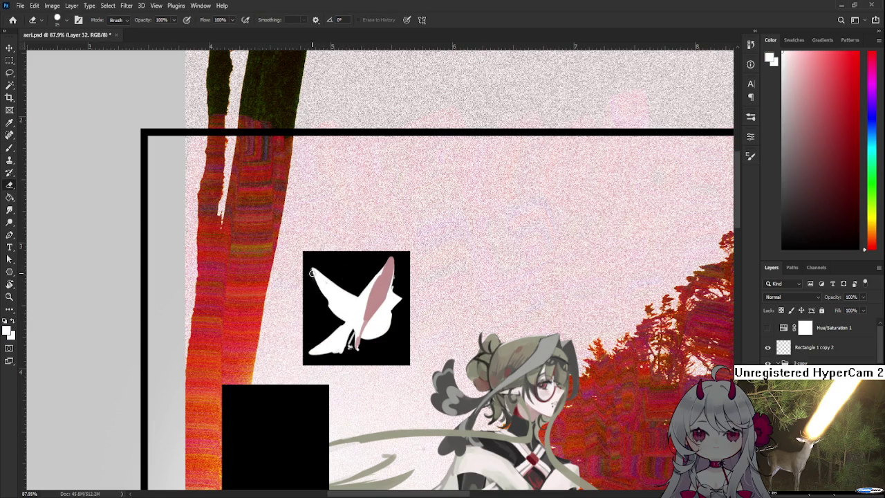
{"action": "mouse_move", "coordinate": [314, 276]}
{"action": "left_mouse_down"}
{"action": "mouse_move", "coordinate": [331, 309]}
{"action": "mouse_move", "coordinate": [311, 270]}
{"action": "left_mouse_up"}
{"action": "key", "text": "b"}
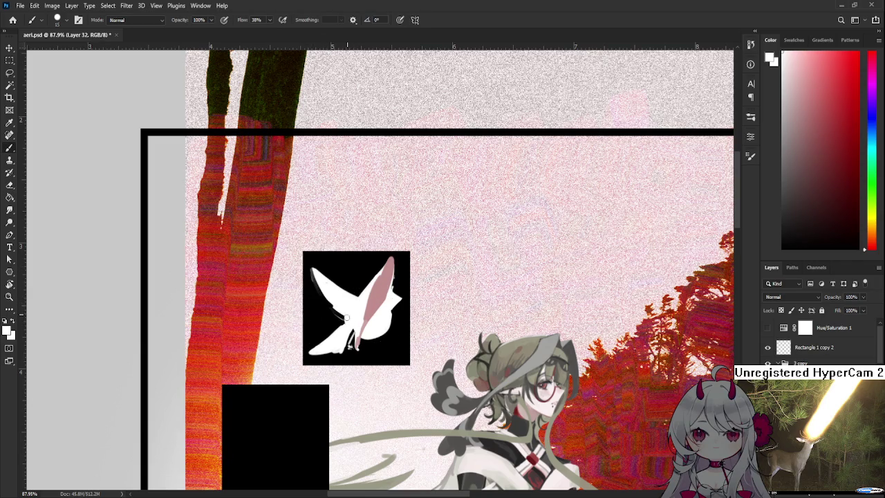
{"action": "key", "text": "e"}
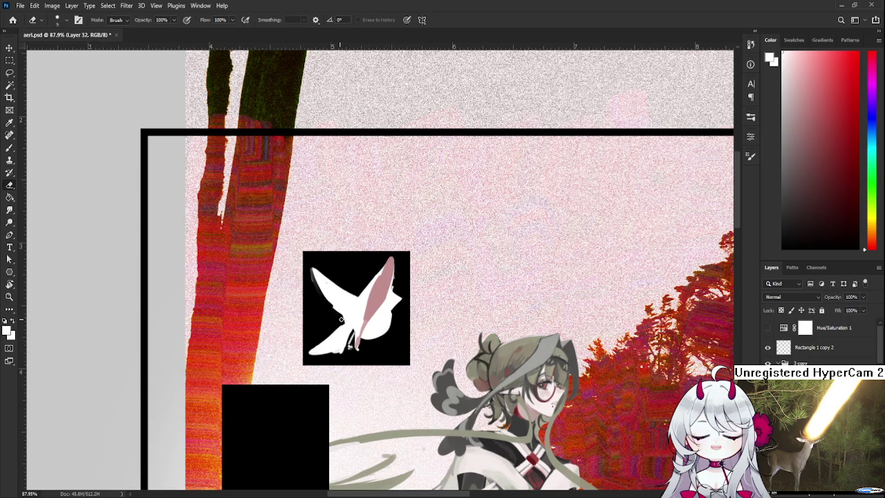
{"action": "key", "text": "b"}
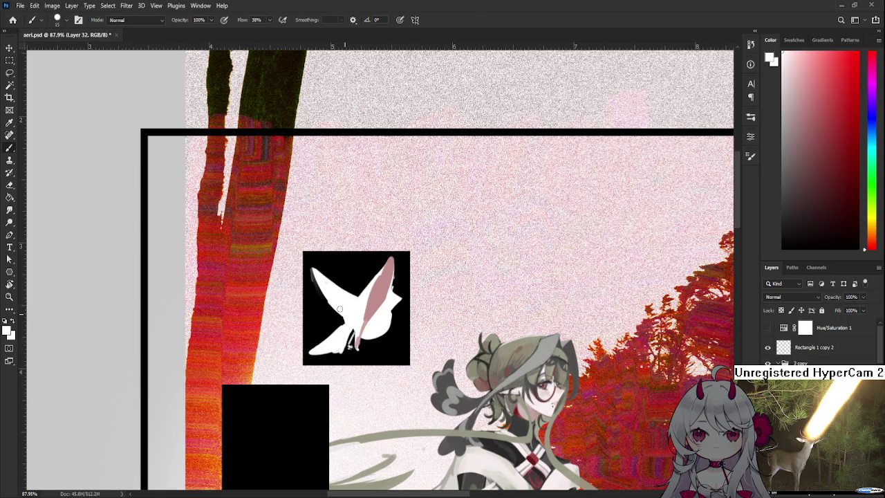
{"action": "key", "text": "e"}
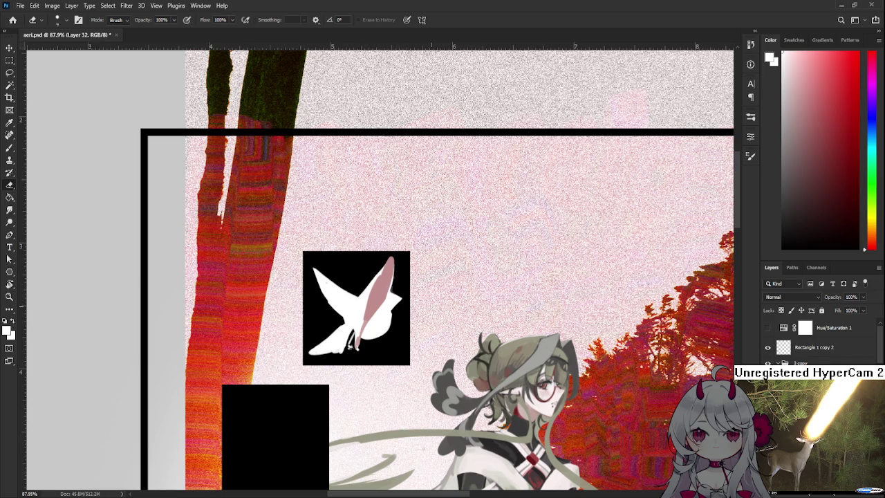
Step: Recentre the view on the bird square and sample the wing's pink
{"action": "scroll", "coordinate": [429, 291], "scroll_direction": "down", "scroll_amount": 1, "text": "alt"}
{"action": "scroll", "coordinate": [414, 294], "scroll_direction": "up", "scroll_amount": 2, "text": "alt"}
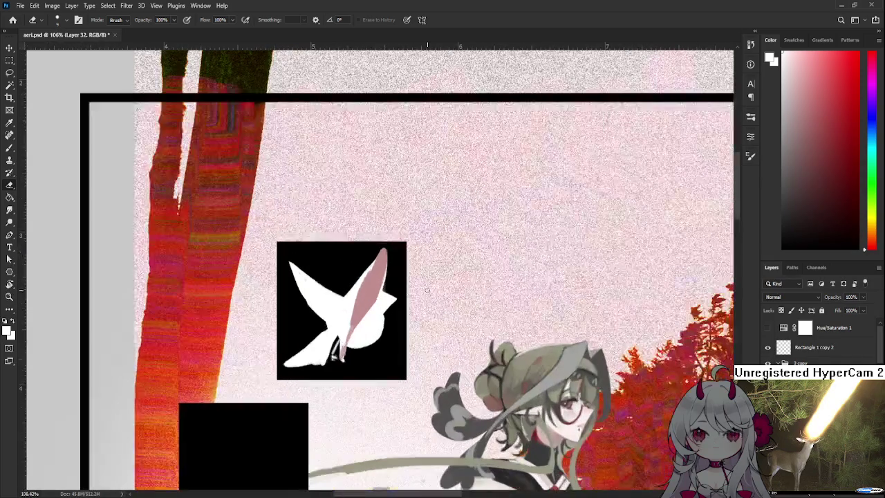
{"action": "key", "text": "b"}
{"action": "left_click", "coordinate": [374, 293], "text": "alt"}
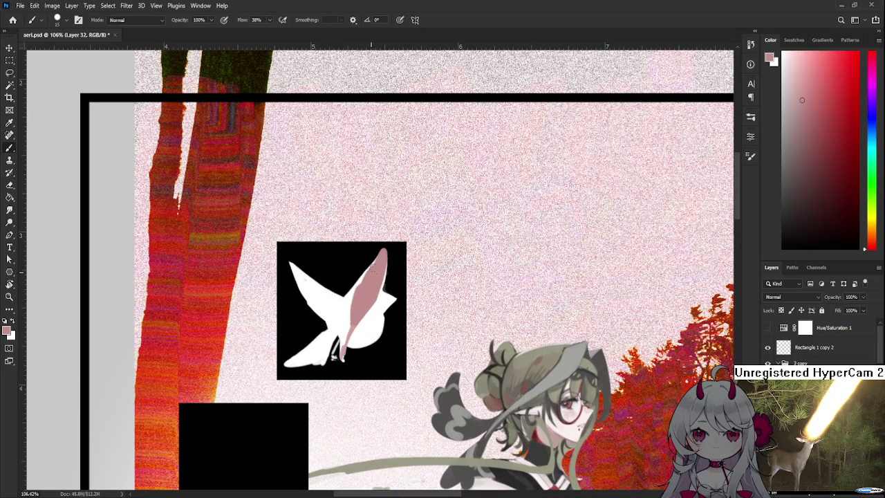
{"action": "mouse_move", "coordinate": [371, 311]}
{"action": "left_mouse_down"}
{"action": "mouse_move", "coordinate": [384, 269]}
{"action": "mouse_move", "coordinate": [366, 311]}
{"action": "mouse_move", "coordinate": [361, 305]}
{"action": "left_mouse_up"}
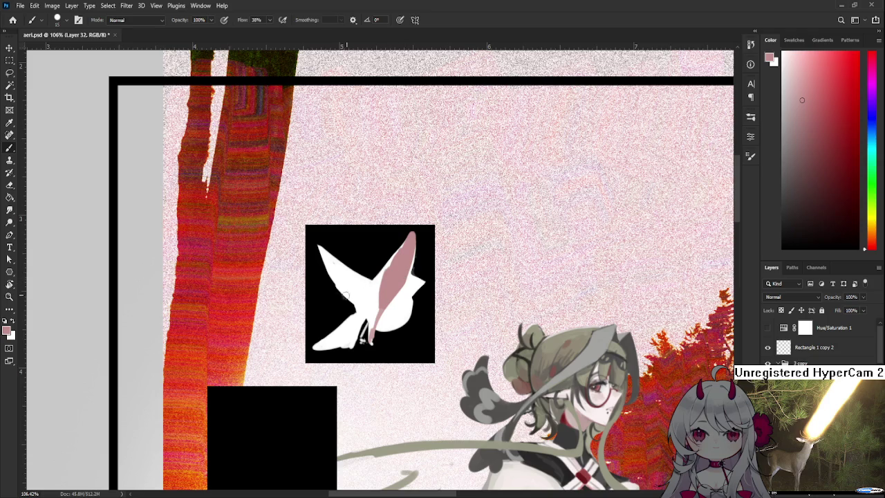
{"action": "key", "text": "e"}
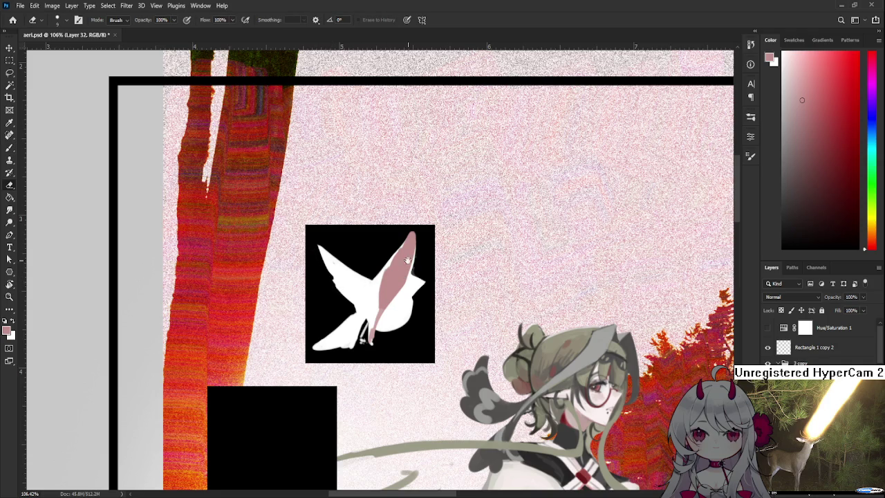
{"action": "left_click_drag", "start_coordinate": [331, 289], "coordinate": [293, 315]}
{"action": "key", "text": "b"}
Step: Paint a thin white highlight streak down the pink wing, redraw it higher, and soften it with pink
{"action": "left_click", "coordinate": [335, 314], "text": "alt"}
{"action": "left_click_drag", "start_coordinate": [362, 274], "coordinate": [354, 307]}
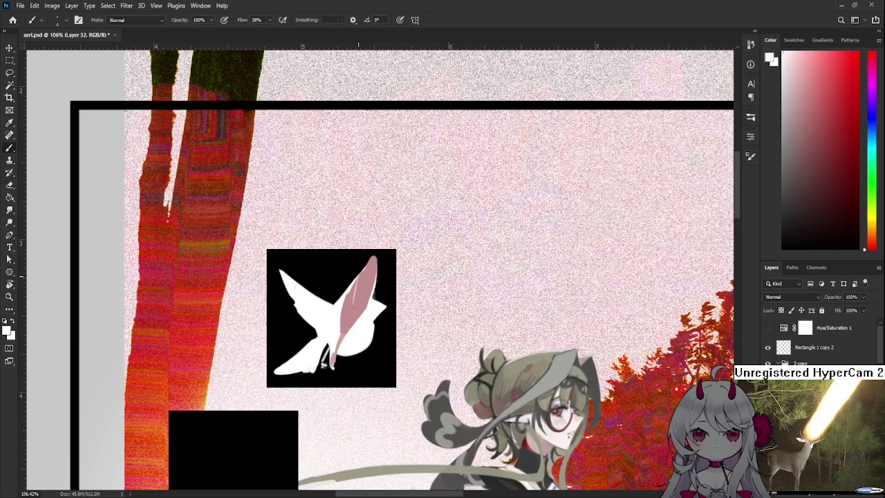
{"action": "left_click_drag", "start_coordinate": [355, 280], "coordinate": [354, 308]}
{"action": "key", "text": "ctrl+z"}
{"action": "left_click_drag", "start_coordinate": [366, 264], "coordinate": [364, 290]}
{"action": "left_click", "coordinate": [369, 273], "text": "alt"}
{"action": "left_click_drag", "start_coordinate": [365, 290], "coordinate": [359, 298]}
{"action": "scroll", "coordinate": [360, 318], "scroll_direction": "down", "scroll_amount": 1}
Step: Tilt the canvas view about 2° to check the pink-winged bird from a new angle
{"action": "key", "text": "r"}
{"action": "mouse_move", "coordinate": [409, 264]}
{"action": "left_mouse_down"}
{"action": "mouse_move", "coordinate": [379, 272]}
{"action": "mouse_move", "coordinate": [394, 275]}
{"action": "left_mouse_up"}
{"action": "key", "text": "e"}
{"action": "key", "text": "r"}
{"action": "key", "text": "r"}
{"action": "key", "text": "b"}
{"action": "left_click", "coordinate": [387, 271], "text": "alt"}
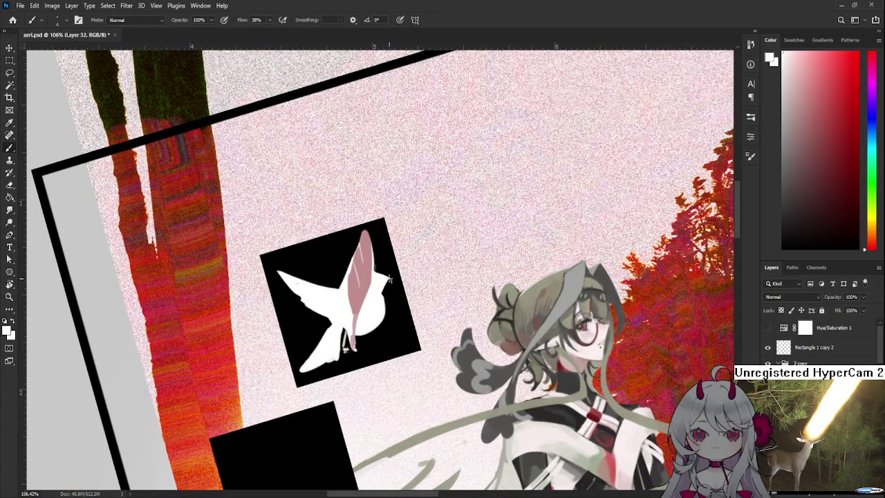
{"action": "key", "text": "e"}
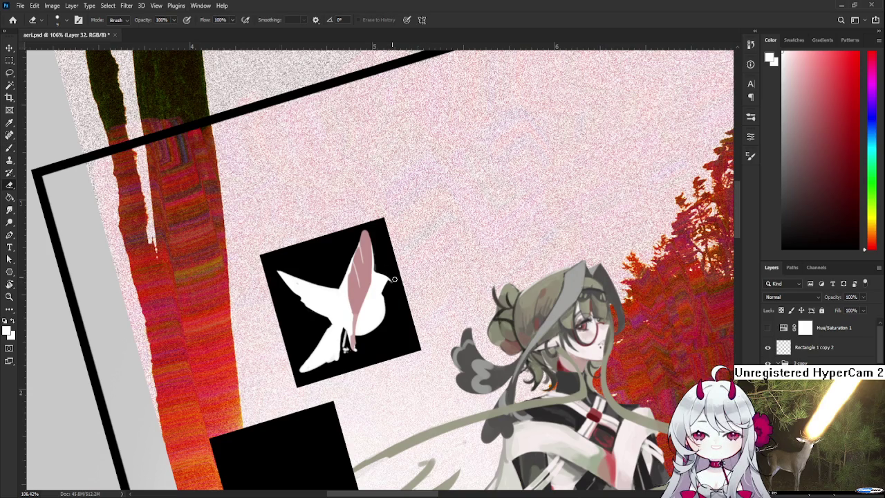
{"action": "key", "text": "r"}
{"action": "mouse_move", "coordinate": [388, 273]}
{"action": "left_mouse_down"}
{"action": "mouse_move", "coordinate": [437, 299]}
{"action": "mouse_move", "coordinate": [425, 306]}
{"action": "left_mouse_up"}
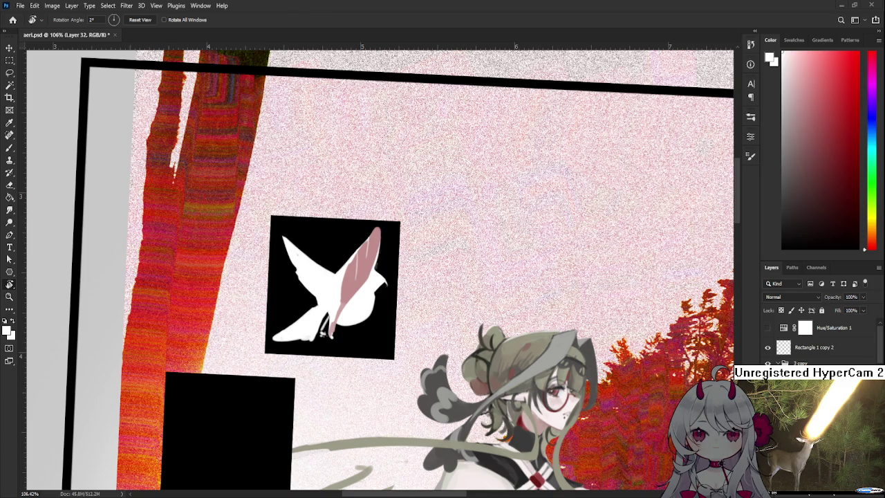
Step: Choose red in the Color panel and mark a red spot on the bird's head
{"action": "scroll", "coordinate": [340, 326], "scroll_direction": "down", "scroll_amount": 3}
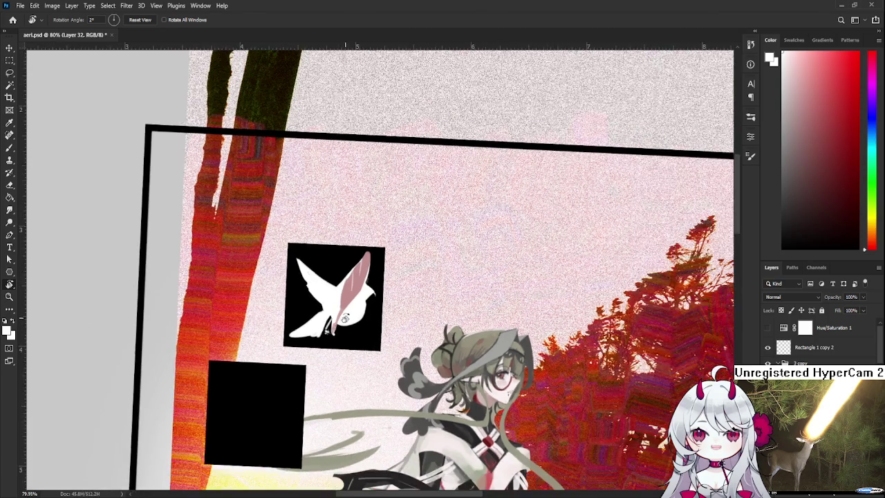
{"action": "scroll", "coordinate": [343, 320], "scroll_direction": "down", "scroll_amount": 3}
{"action": "scroll", "coordinate": [346, 319], "scroll_direction": "up", "scroll_amount": 3}
{"action": "scroll", "coordinate": [415, 322], "scroll_direction": "up", "scroll_amount": 2}
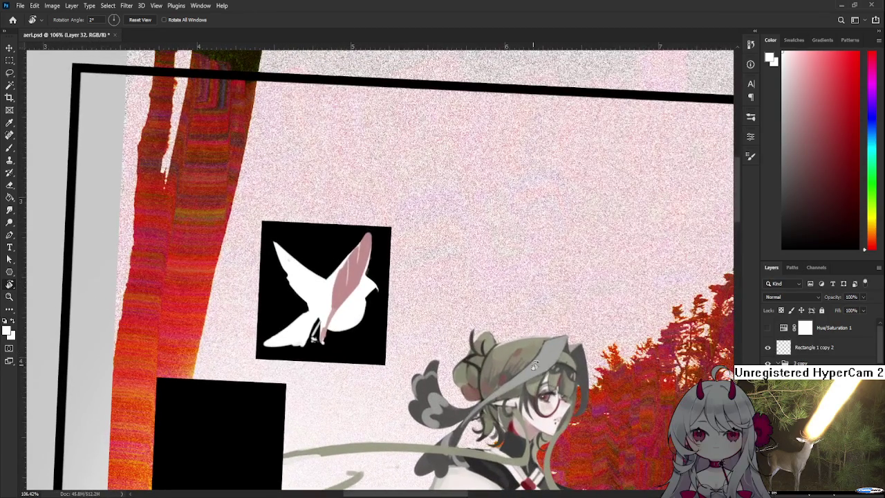
{"action": "left_click", "coordinate": [852, 88]}
{"action": "mouse_move", "coordinate": [373, 331]}
{"action": "left_mouse_down"}
{"action": "mouse_move", "coordinate": [368, 308]}
{"action": "mouse_move", "coordinate": [370, 325]}
{"action": "left_mouse_up"}
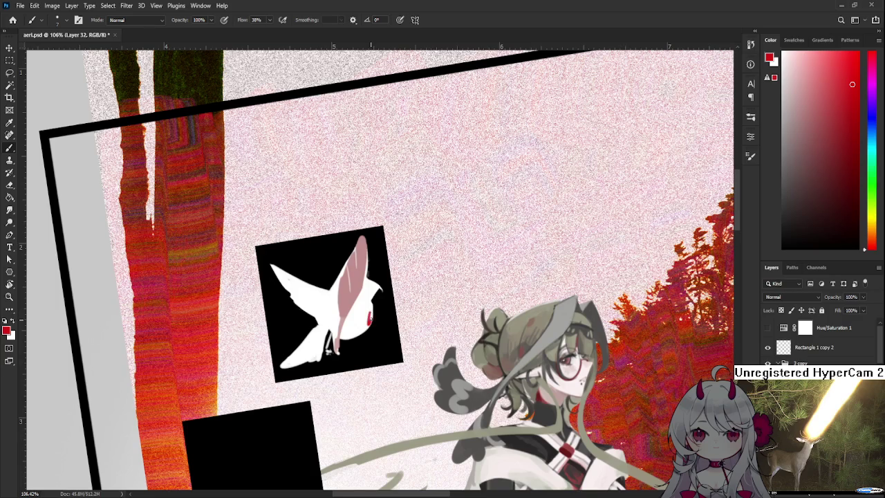
{"action": "left_click", "coordinate": [366, 318], "text": "alt"}
Step: Fit the whole collage in view with Ctrl+0 and level the canvas rotation
{"action": "key", "text": "ctrl+0"}
{"action": "key", "text": "r"}
{"action": "key", "text": "Escape"}
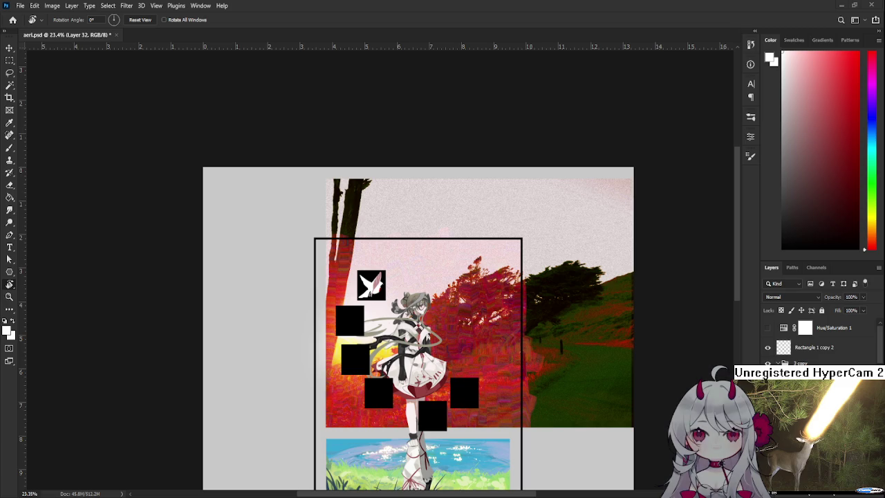
{"action": "scroll", "coordinate": [385, 293], "scroll_direction": "up", "scroll_amount": 3}
Step: Zoom in on the bird, undo stray wing marks, and erase the lower wing's bottom edge to black
{"action": "scroll", "coordinate": [385, 294], "scroll_direction": "up", "scroll_amount": 3}
{"action": "scroll", "coordinate": [385, 294], "scroll_direction": "up", "scroll_amount": 3}
{"action": "scroll", "coordinate": [385, 294], "scroll_direction": "up", "scroll_amount": 3}
{"action": "left_click_drag", "start_coordinate": [314, 276], "coordinate": [391, 347]}
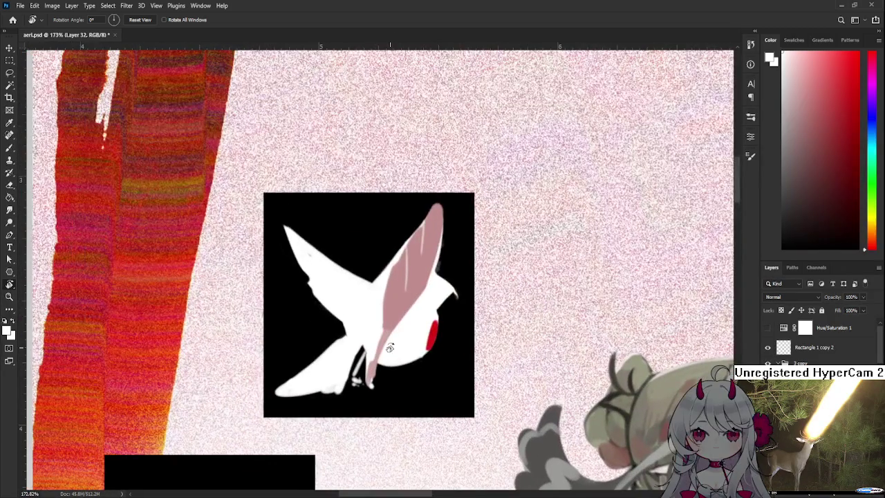
{"action": "key", "text": "b"}
{"action": "key", "text": "ctrl+z"}
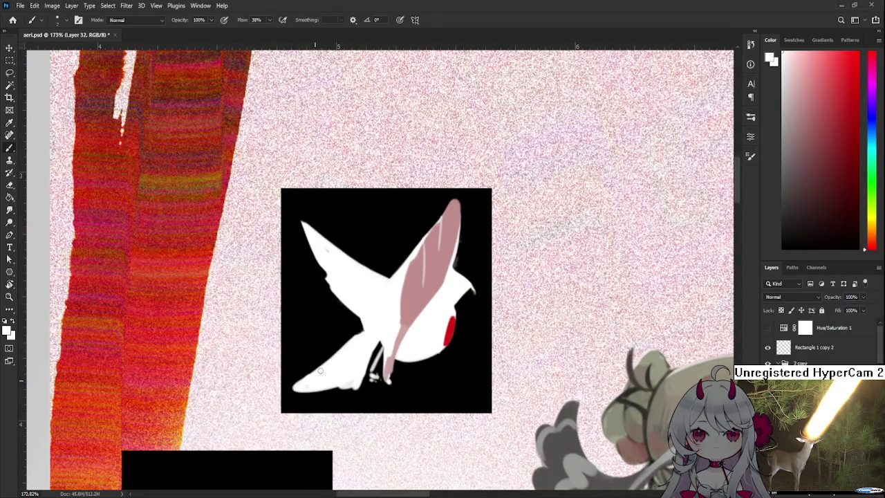
{"action": "key", "text": "e"}
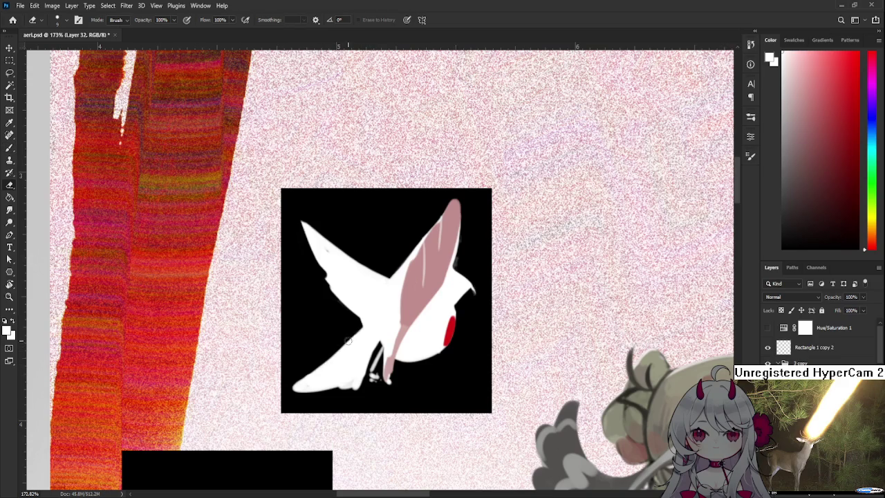
{"action": "left_click_drag", "start_coordinate": [305, 397], "coordinate": [357, 391]}
{"action": "left_click_drag", "start_coordinate": [376, 349], "coordinate": [377, 372]}
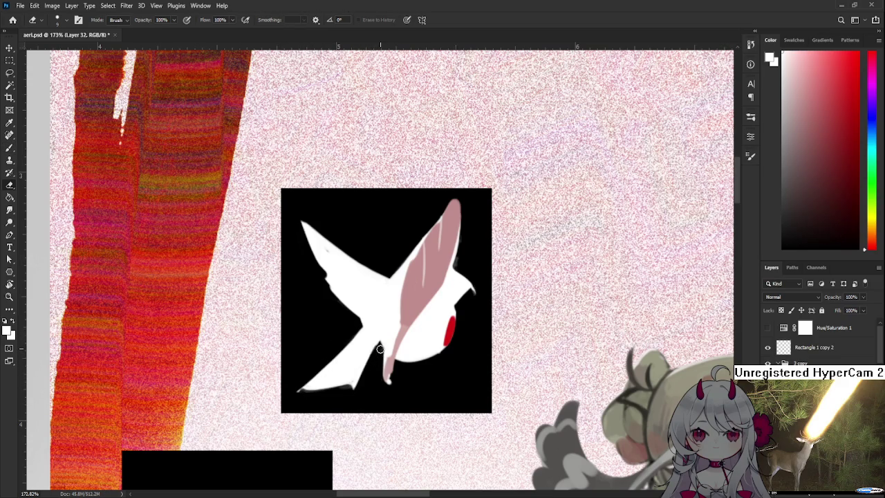
Step: Trim the upper-left wing edge and paint over the notch in the white wing
{"action": "key", "text": "b"}
{"action": "scroll", "coordinate": [387, 338], "scroll_direction": "up", "scroll_amount": 1}
{"action": "scroll", "coordinate": [377, 349], "scroll_direction": "up", "scroll_amount": 2}
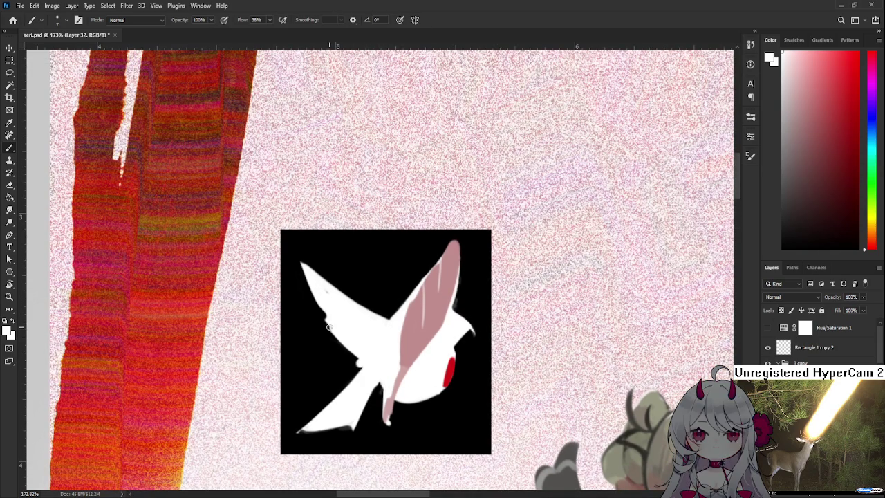
{"action": "key", "text": "e"}
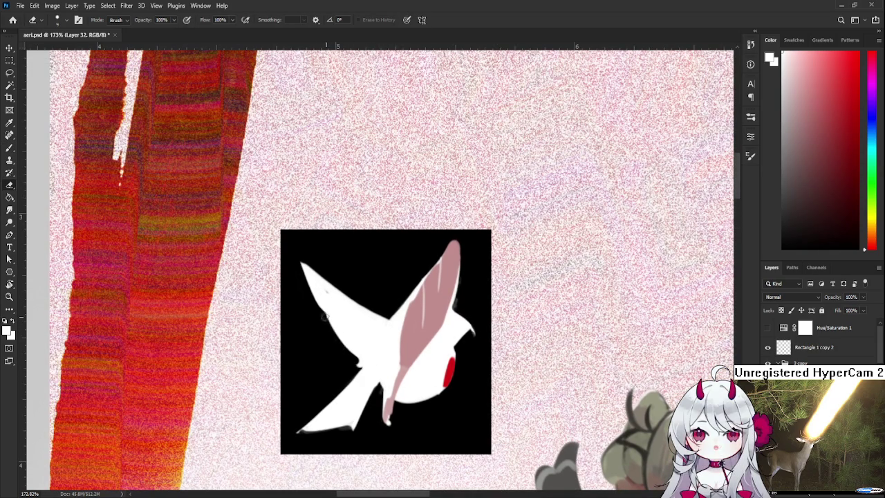
{"action": "key", "text": "b"}
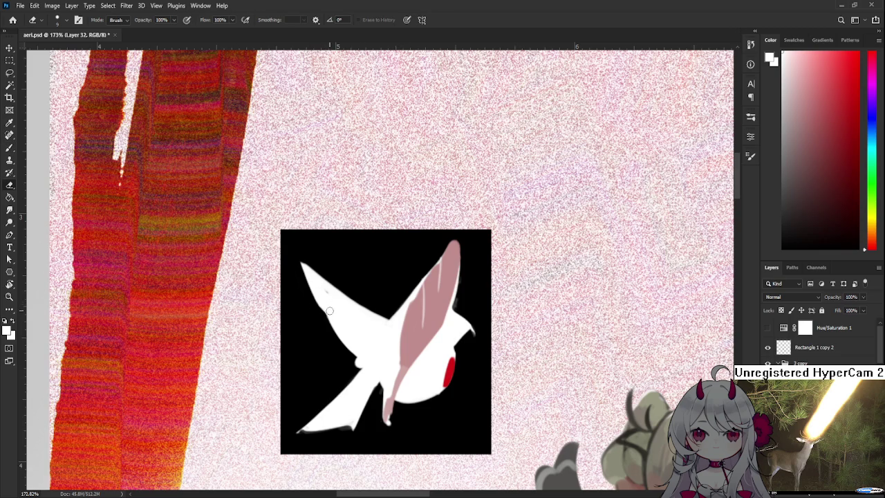
{"action": "left_click_drag", "start_coordinate": [327, 309], "coordinate": [329, 318]}
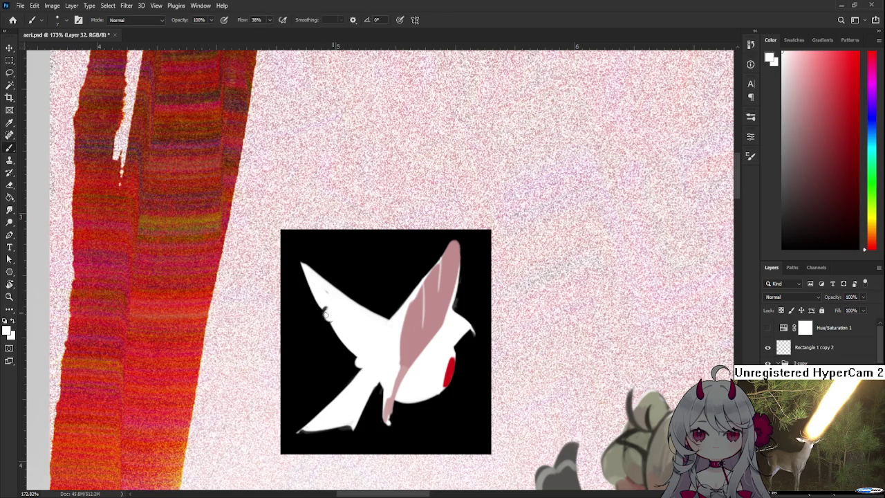
{"action": "key", "text": "e"}
{"action": "left_click_drag", "start_coordinate": [317, 306], "coordinate": [303, 263]}
{"action": "key", "text": "b"}
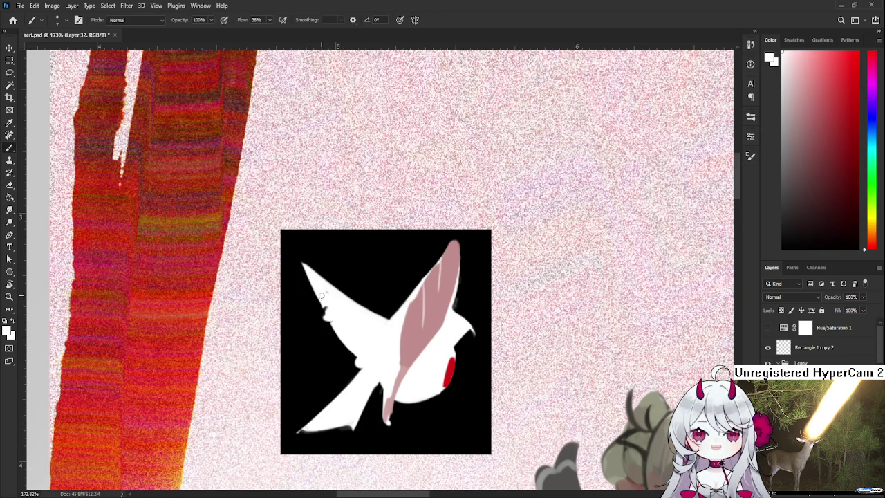
{"action": "left_click_drag", "start_coordinate": [329, 314], "coordinate": [344, 235]}
Step: Rotate the view to about -45° and erase the tip of the white wing spike
{"action": "key", "text": "r"}
{"action": "key", "text": "e"}
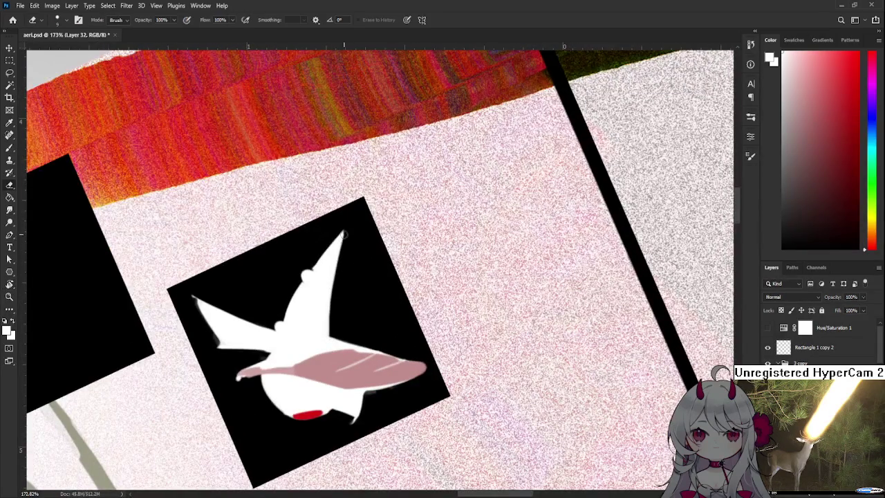
{"action": "key", "text": "b"}
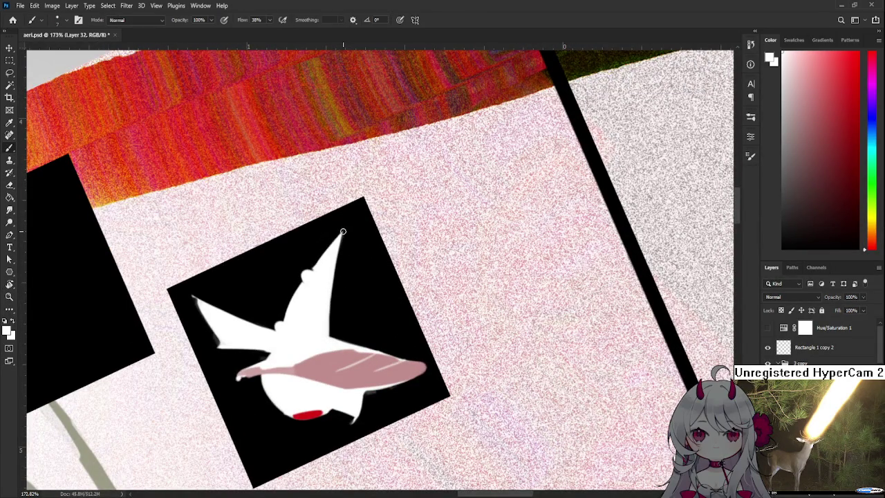
{"action": "key", "text": "e"}
{"action": "left_click_drag", "start_coordinate": [341, 227], "coordinate": [366, 306]}
{"action": "key", "text": "r"}
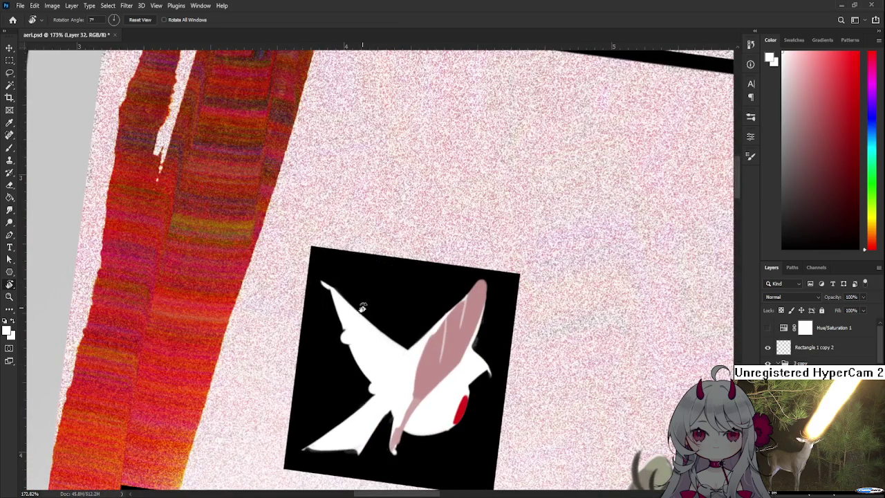
{"action": "mouse_move", "coordinate": [340, 307]}
{"action": "left_mouse_down"}
{"action": "mouse_move", "coordinate": [415, 317]}
{"action": "mouse_move", "coordinate": [359, 270]}
{"action": "left_mouse_up"}
{"action": "key", "text": "e"}
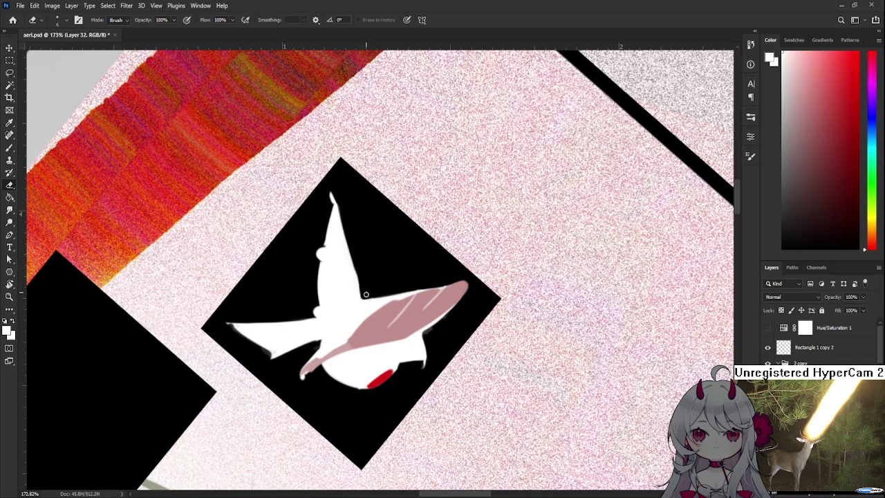
{"action": "left_click_drag", "start_coordinate": [366, 294], "coordinate": [371, 305]}
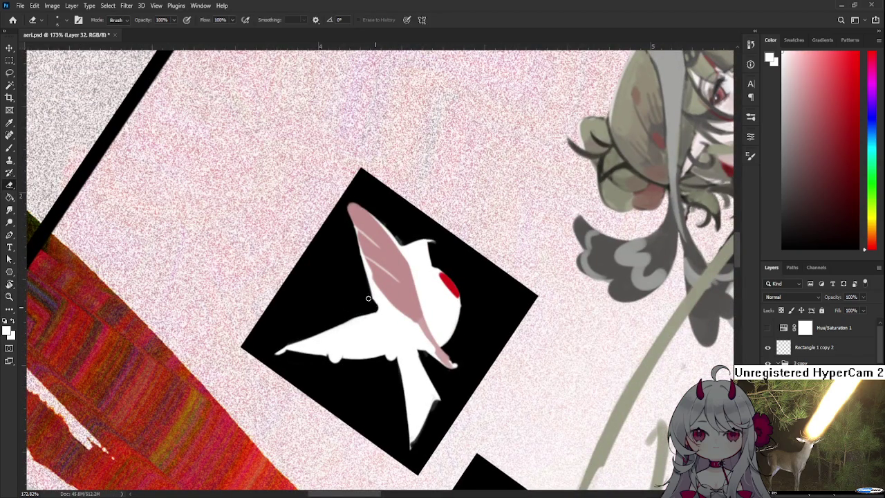
{"action": "key", "text": "b"}
{"action": "scroll", "coordinate": [378, 306], "scroll_direction": "up", "scroll_amount": 2}
{"action": "key", "text": "e"}
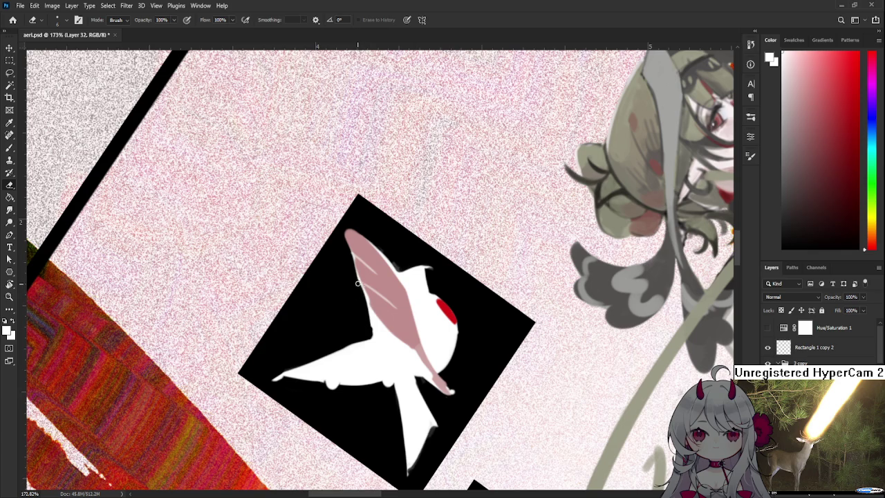
{"action": "key", "text": "r"}
{"action": "left_click_drag", "start_coordinate": [350, 267], "coordinate": [375, 287]}
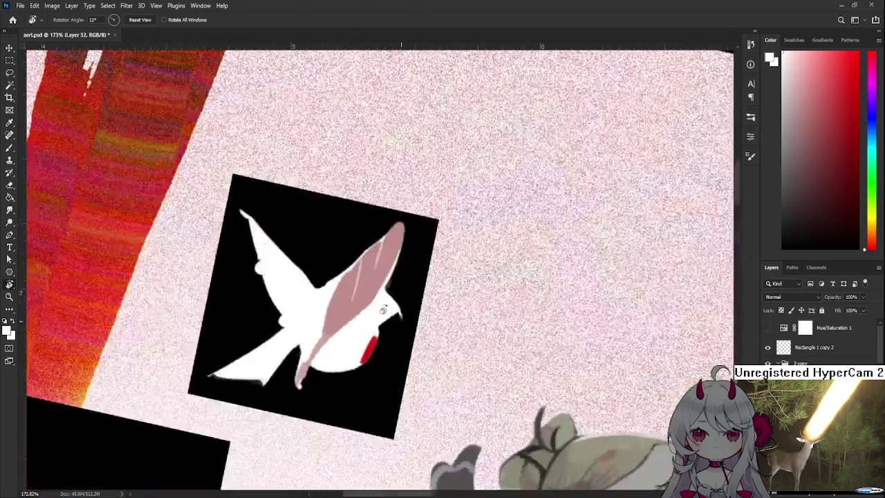
Step: Enlarge the red patch on the bird's head and trim its lower-right edge
{"action": "key", "text": "b"}
{"action": "left_click", "coordinate": [371, 305], "text": "alt"}
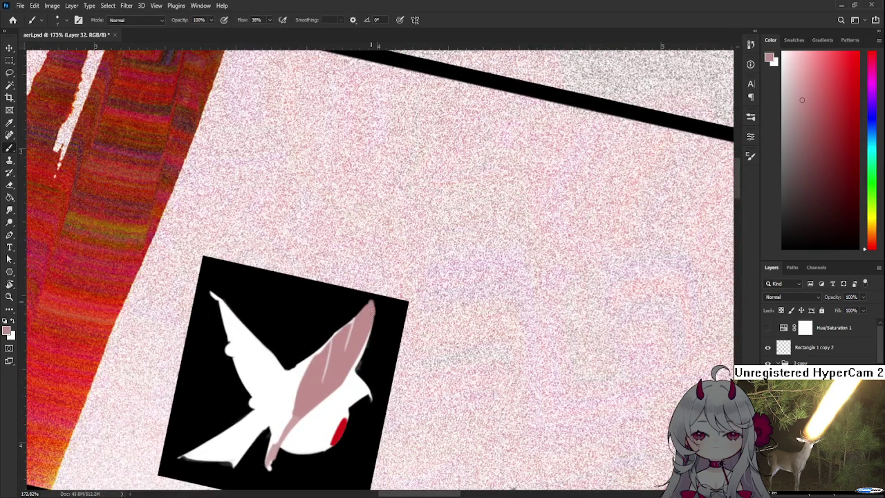
{"action": "left_click", "coordinate": [380, 308], "text": "alt"}
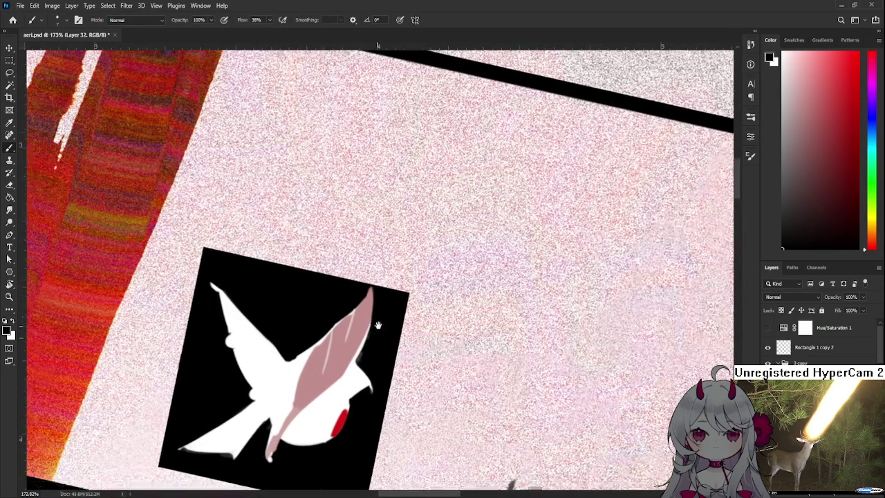
{"action": "left_click_drag", "start_coordinate": [375, 318], "coordinate": [361, 317]}
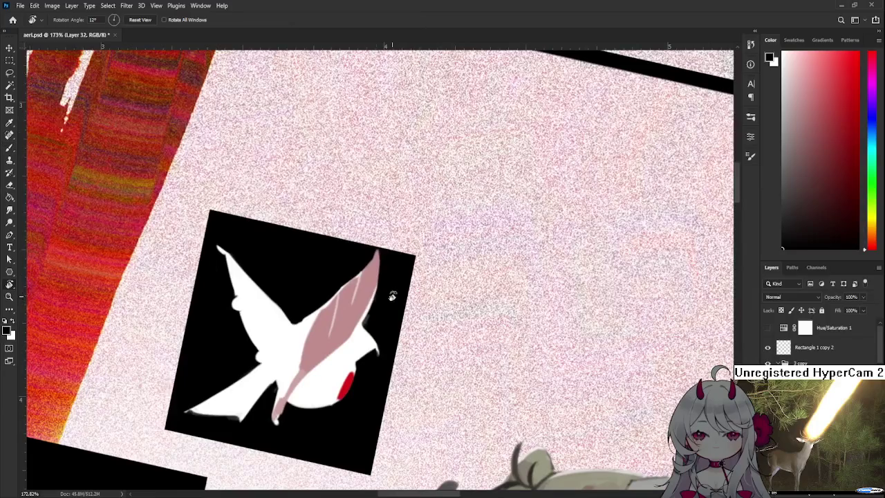
{"action": "key", "text": "e"}
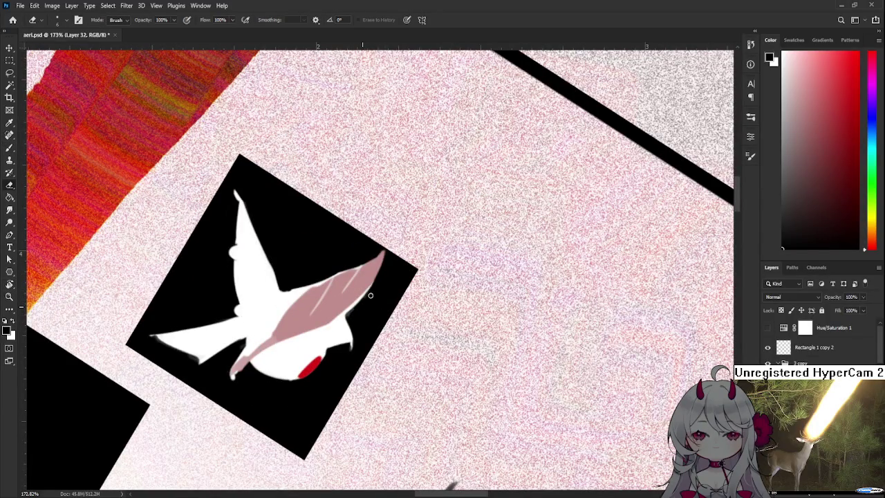
{"action": "key", "text": "b"}
{"action": "left_click_drag", "start_coordinate": [361, 306], "coordinate": [378, 334]}
{"action": "left_click", "coordinate": [380, 318], "text": "alt"}
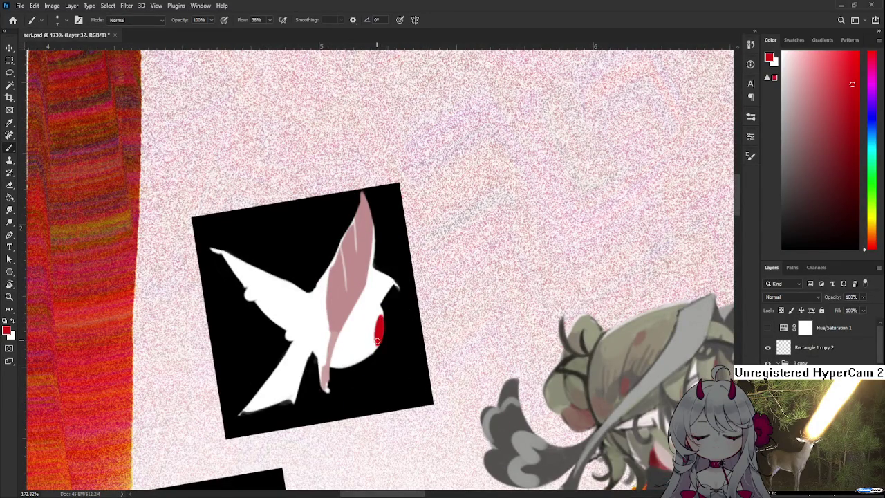
{"action": "key", "text": "e"}
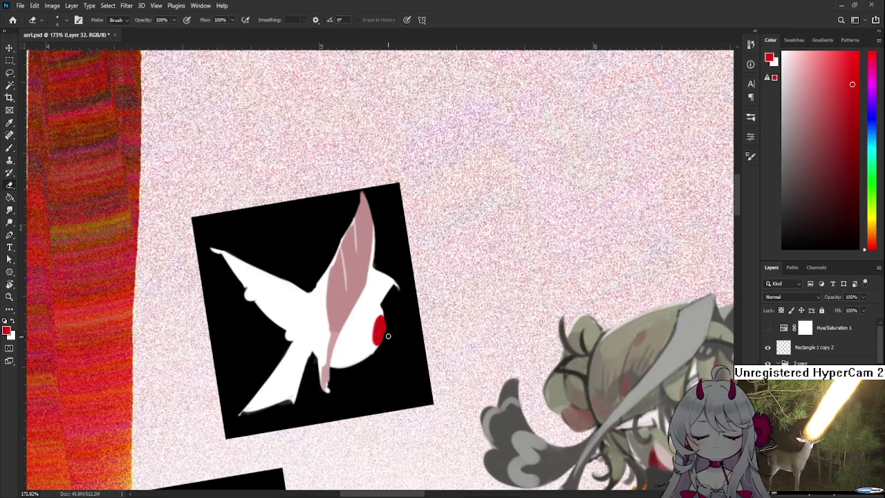
{"action": "left_click_drag", "start_coordinate": [378, 350], "coordinate": [386, 337]}
Step: Smooth the lower edge of the pink wing stem using the wing's sampled pink
{"action": "mouse_move", "coordinate": [385, 296]}
{"action": "left_mouse_down"}
{"action": "mouse_move", "coordinate": [361, 358]}
{"action": "mouse_move", "coordinate": [334, 316]}
{"action": "mouse_move", "coordinate": [348, 315]}
{"action": "mouse_move", "coordinate": [337, 331]}
{"action": "left_mouse_up"}
{"action": "key", "text": "b"}
{"action": "key", "text": "x"}
{"action": "left_click", "coordinate": [346, 326], "text": "alt"}
{"action": "key", "text": "r"}
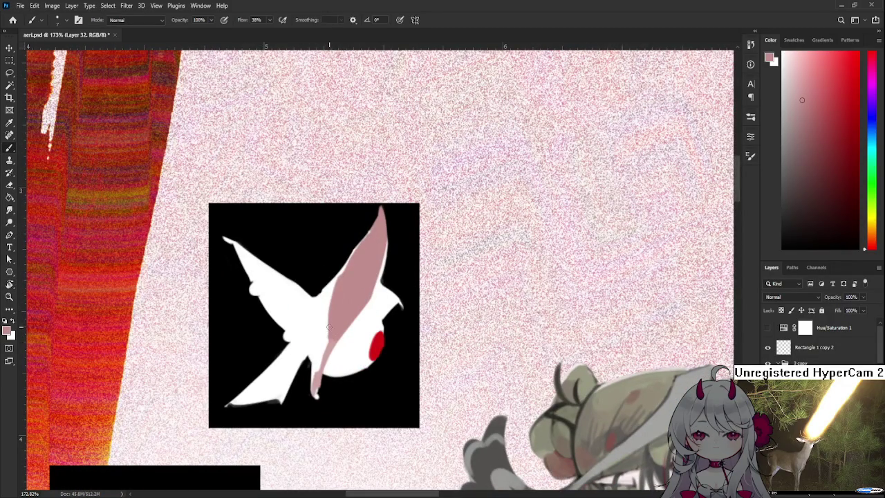
{"action": "left_click_drag", "start_coordinate": [330, 336], "coordinate": [316, 386]}
{"action": "key", "text": "x"}
{"action": "key", "text": "e"}
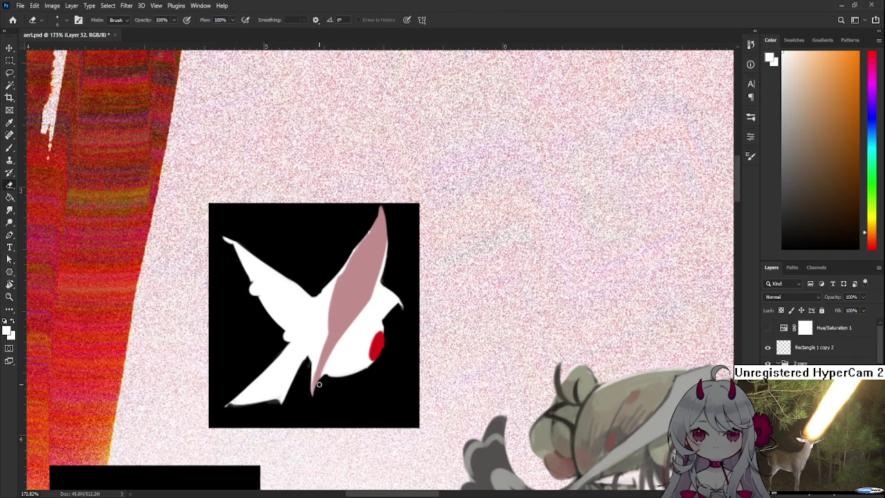
Step: Paint a thin white highlight inside the pink wing, redoing the first attempt
{"action": "key", "text": "b"}
{"action": "left_click", "coordinate": [330, 345], "text": "alt"}
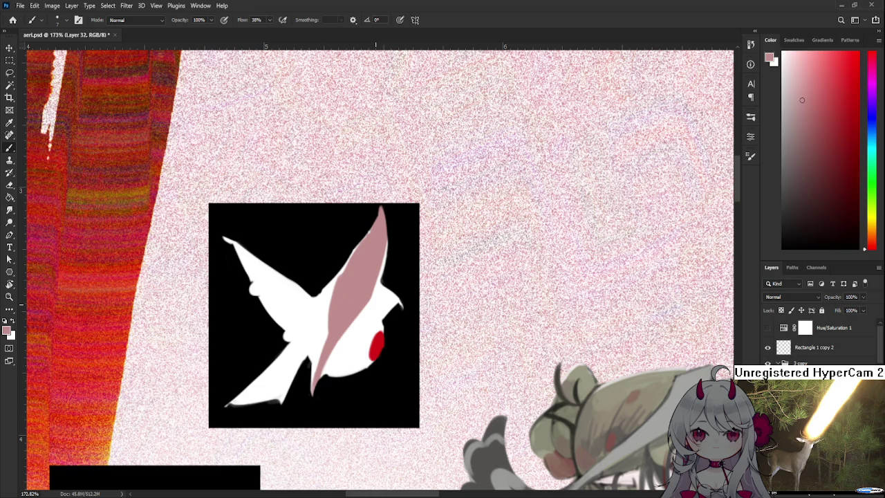
{"action": "left_click_drag", "start_coordinate": [340, 286], "coordinate": [333, 299]}
{"action": "left_click", "coordinate": [321, 312], "text": "alt"}
{"action": "left_click", "coordinate": [321, 312], "text": "alt"}
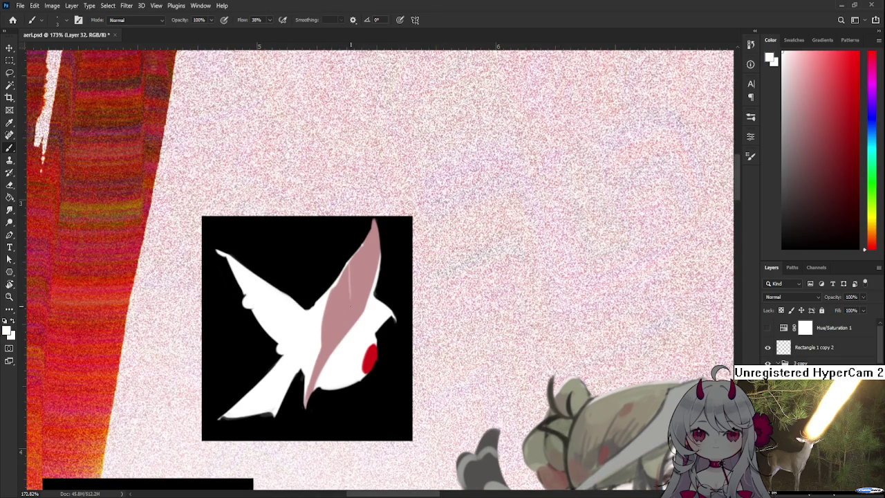
{"action": "left_click_drag", "start_coordinate": [351, 254], "coordinate": [354, 298]}
{"action": "key", "text": "ctrl+z"}
{"action": "left_click", "coordinate": [352, 277], "text": "alt"}
{"action": "left_click", "coordinate": [365, 325], "text": "alt"}
{"action": "mouse_move", "coordinate": [353, 289]}
{"action": "left_mouse_down"}
{"action": "mouse_move", "coordinate": [354, 267]}
{"action": "mouse_move", "coordinate": [353, 289]}
{"action": "left_mouse_up"}
{"action": "scroll", "coordinate": [390, 334], "scroll_direction": "down", "scroll_amount": 3}
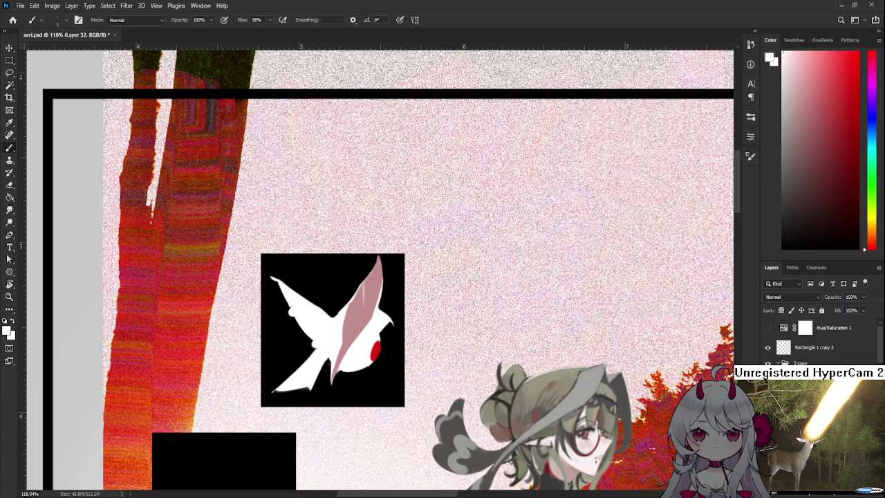
{"action": "scroll", "coordinate": [454, 296], "scroll_direction": "down", "scroll_amount": 3}
{"action": "scroll", "coordinate": [454, 300], "scroll_direction": "down", "scroll_amount": 2}
Step: Drag the room image over the collage's upper half and commit the placement
{"action": "mouse_move", "coordinate": [394, 366]}
{"action": "left_mouse_down"}
{"action": "mouse_move", "coordinate": [416, 416]}
{"action": "mouse_move", "coordinate": [490, 211]}
{"action": "mouse_move", "coordinate": [613, 203]}
{"action": "mouse_move", "coordinate": [587, 181]}
{"action": "left_mouse_up"}
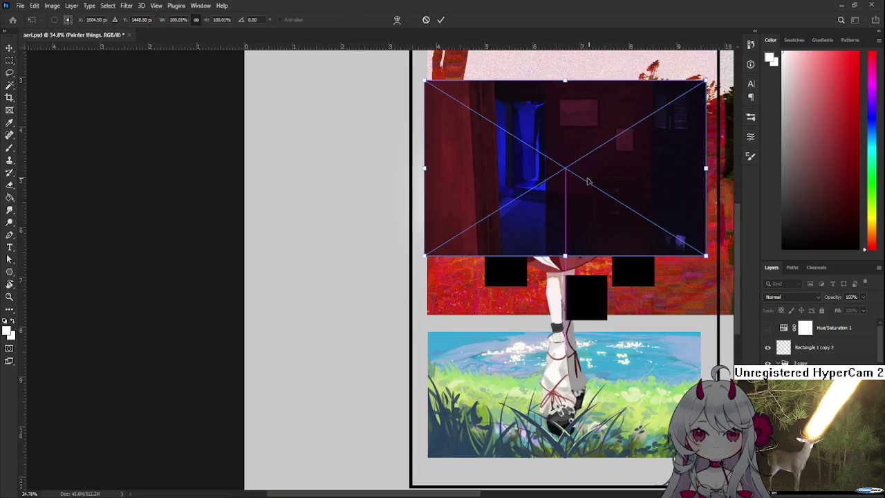
{"action": "key", "text": "Return"}
{"action": "key", "text": "b"}
{"action": "scroll", "coordinate": [596, 177], "scroll_direction": "up", "scroll_amount": 2}
{"action": "scroll", "coordinate": [598, 176], "scroll_direction": "up", "scroll_amount": 2}
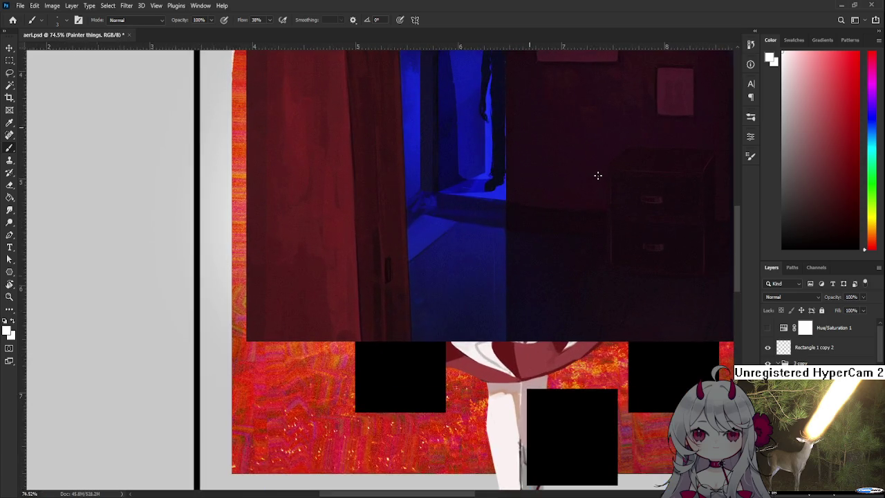
{"action": "scroll", "coordinate": [496, 334], "scroll_direction": "up", "scroll_amount": 2}
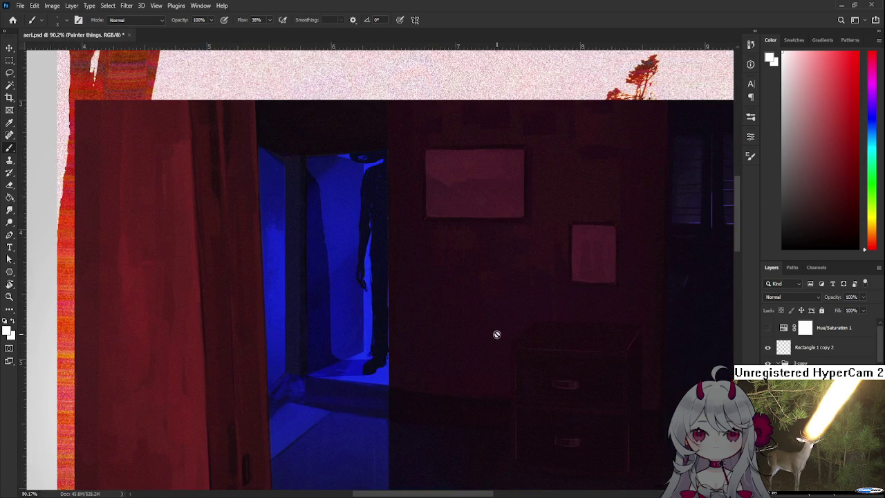
{"action": "scroll", "coordinate": [496, 334], "scroll_direction": "down", "scroll_amount": 2}
{"action": "scroll", "coordinate": [462, 316], "scroll_direction": "down", "scroll_amount": 1}
{"action": "scroll", "coordinate": [442, 304], "scroll_direction": "up", "scroll_amount": 5}
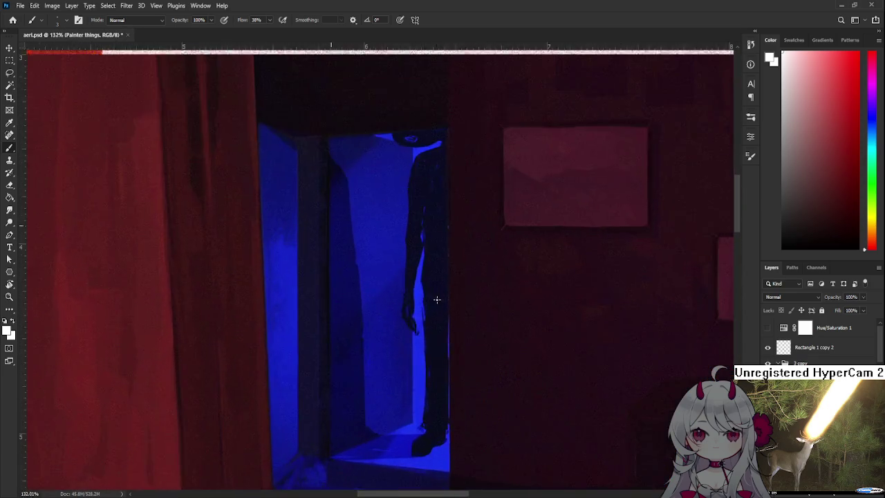
{"action": "scroll", "coordinate": [415, 298], "scroll_direction": "up", "scroll_amount": 2}
{"action": "scroll", "coordinate": [395, 191], "scroll_direction": "down", "scroll_amount": 3}
{"action": "scroll", "coordinate": [395, 209], "scroll_direction": "down", "scroll_amount": 3}
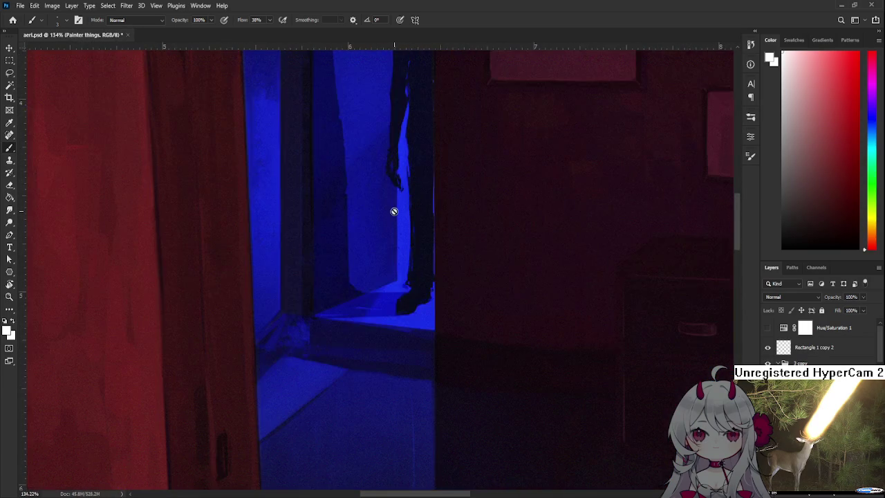
{"action": "scroll", "coordinate": [393, 210], "scroll_direction": "down", "scroll_amount": 3}
Step: Pan and zoom across the room image to inspect the blue doorway, window and pink sky
{"action": "left_click_drag", "start_coordinate": [454, 222], "coordinate": [415, 351]}
{"action": "scroll", "coordinate": [421, 339], "scroll_direction": "down", "scroll_amount": 1}
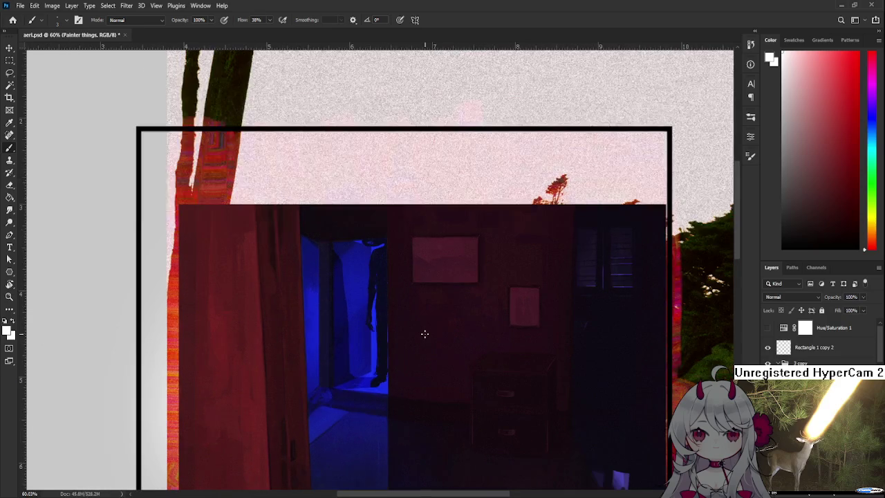
{"action": "scroll", "coordinate": [441, 325], "scroll_direction": "up", "scroll_amount": 2}
{"action": "mouse_move", "coordinate": [621, 431]}
{"action": "left_mouse_down"}
{"action": "mouse_move", "coordinate": [385, 311]}
{"action": "mouse_move", "coordinate": [421, 322]}
{"action": "left_mouse_up"}
{"action": "scroll", "coordinate": [494, 415], "scroll_direction": "up", "scroll_amount": 1}
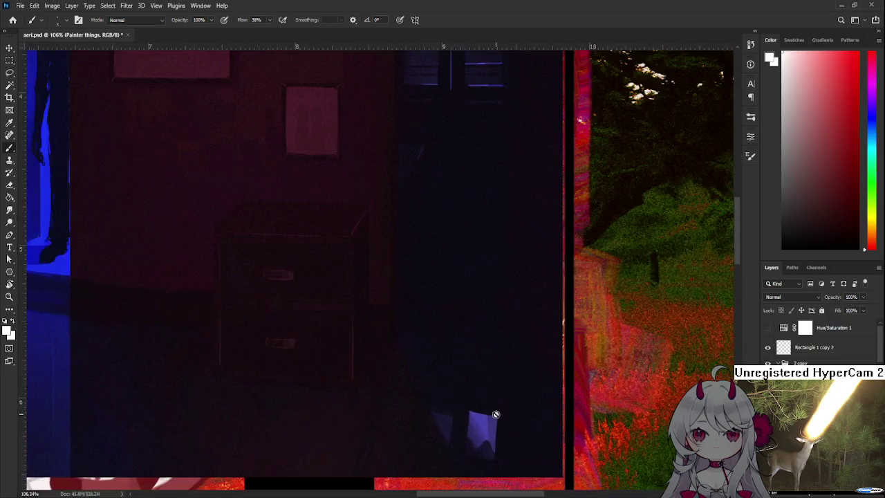
{"action": "left_click_drag", "start_coordinate": [495, 414], "coordinate": [547, 477]}
{"action": "scroll", "coordinate": [519, 311], "scroll_direction": "up", "scroll_amount": 2}
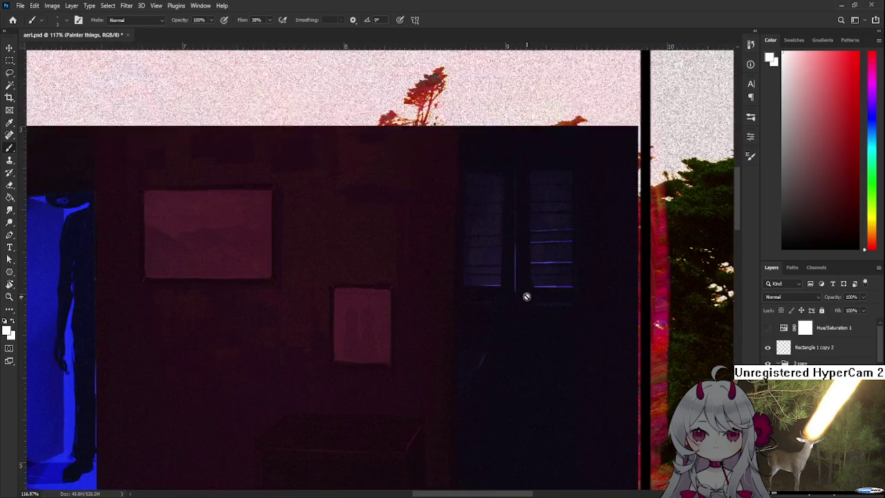
{"action": "left_click_drag", "start_coordinate": [519, 327], "coordinate": [533, 381]}
{"action": "scroll", "coordinate": [534, 381], "scroll_direction": "down", "scroll_amount": 2}
{"action": "scroll", "coordinate": [432, 422], "scroll_direction": "down", "scroll_amount": 1}
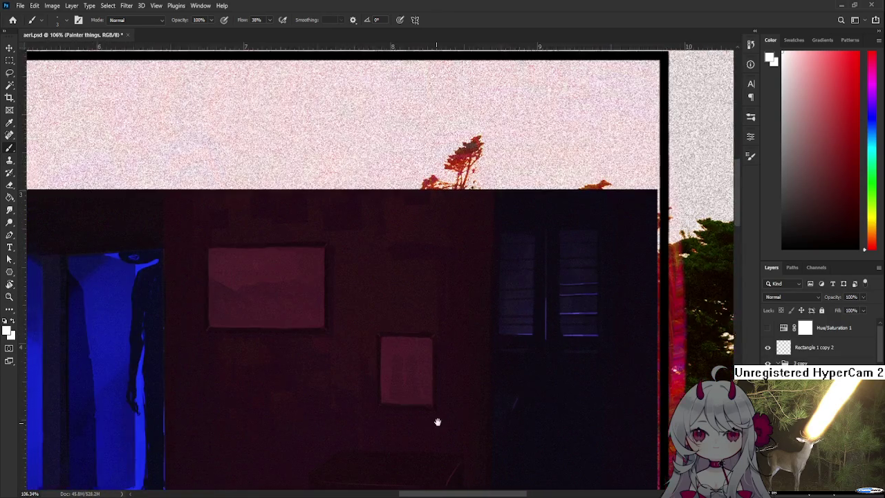
{"action": "left_click_drag", "start_coordinate": [433, 421], "coordinate": [569, 401]}
{"action": "scroll", "coordinate": [427, 421], "scroll_direction": "down", "scroll_amount": 1}
{"action": "scroll", "coordinate": [426, 419], "scroll_direction": "down", "scroll_amount": 1}
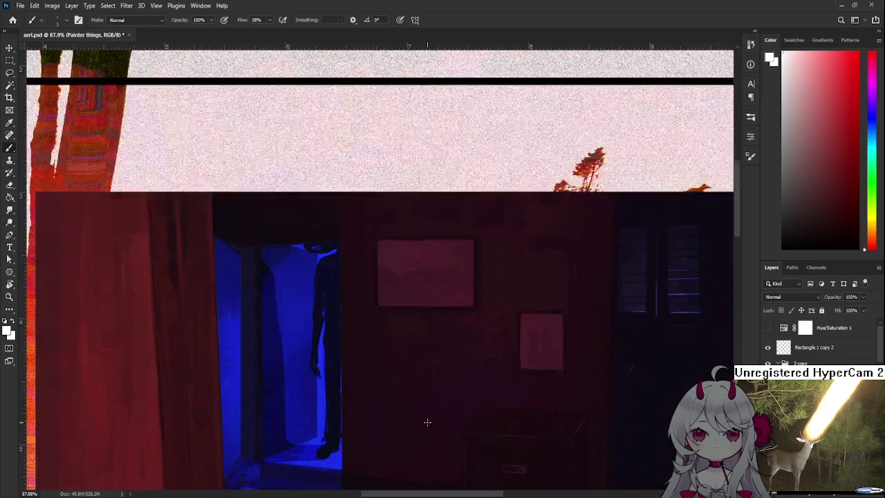
{"action": "scroll", "coordinate": [428, 415], "scroll_direction": "down", "scroll_amount": 1}
{"action": "scroll", "coordinate": [427, 415], "scroll_direction": "down", "scroll_amount": 1}
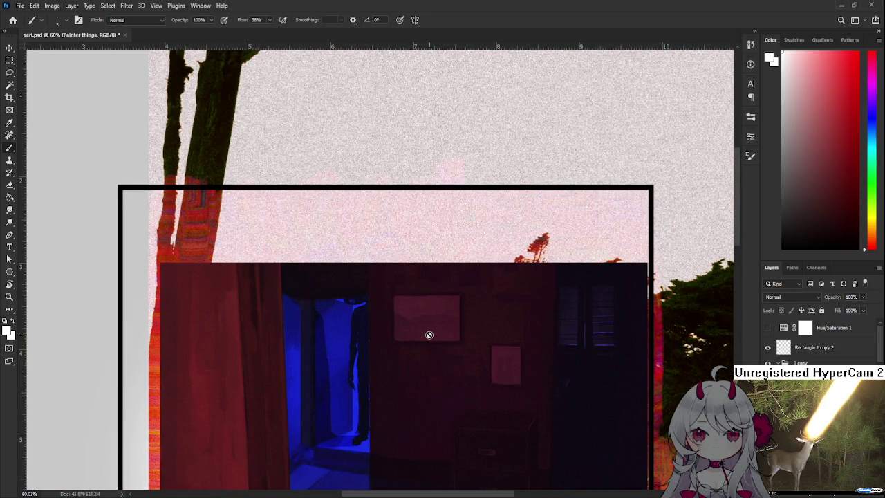
{"action": "scroll", "coordinate": [387, 368], "scroll_direction": "up", "scroll_amount": 1}
{"action": "scroll", "coordinate": [381, 380], "scroll_direction": "up", "scroll_amount": 2}
{"action": "mouse_move", "coordinate": [381, 380]}
{"action": "left_mouse_down"}
{"action": "mouse_move", "coordinate": [431, 207]}
{"action": "mouse_move", "coordinate": [430, 217]}
{"action": "left_mouse_up"}
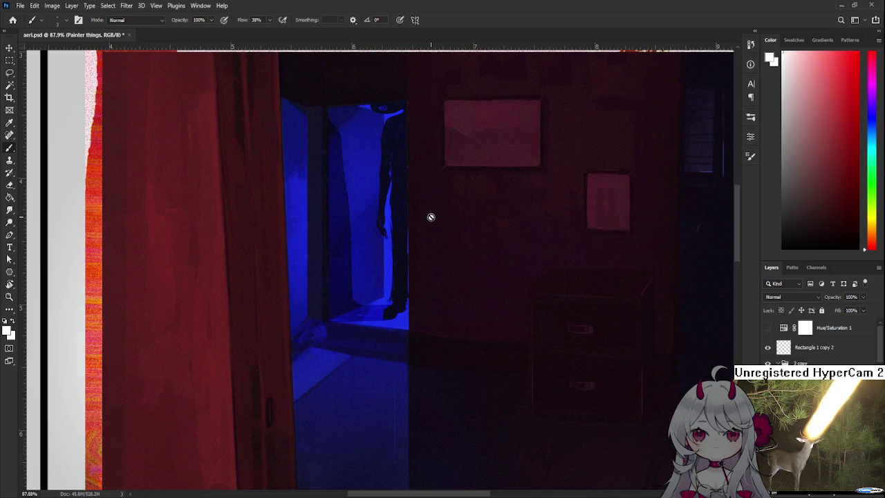
Step: Sample the wing's pink as the paint colour and zoom around the collage
{"action": "scroll", "coordinate": [430, 217], "scroll_direction": "down", "scroll_amount": 1}
{"action": "scroll", "coordinate": [430, 217], "scroll_direction": "down", "scroll_amount": 2}
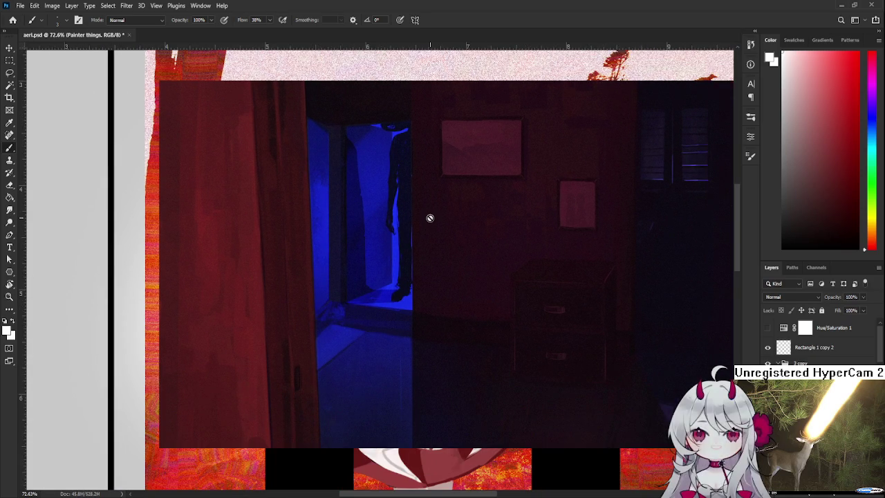
{"action": "scroll", "coordinate": [429, 217], "scroll_direction": "down", "scroll_amount": 2}
{"action": "scroll", "coordinate": [440, 275], "scroll_direction": "up", "scroll_amount": 1}
{"action": "scroll", "coordinate": [447, 316], "scroll_direction": "up", "scroll_amount": 1}
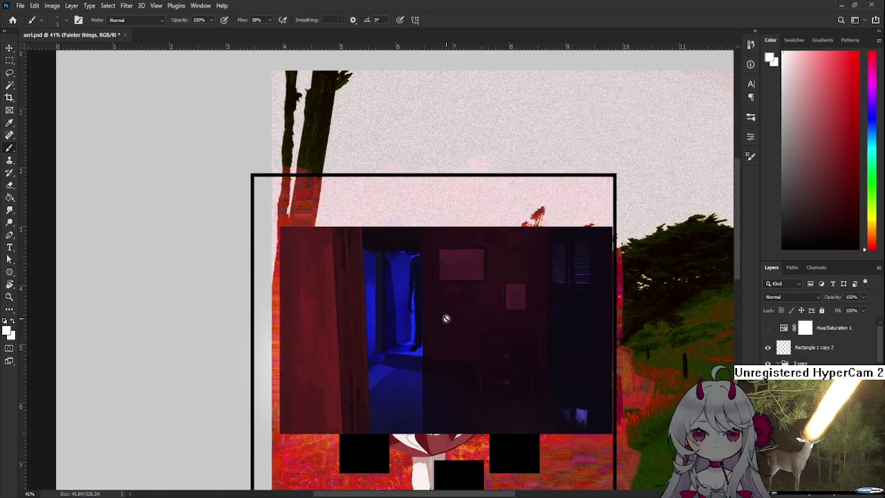
{"action": "scroll", "coordinate": [449, 317], "scroll_direction": "up", "scroll_amount": 1}
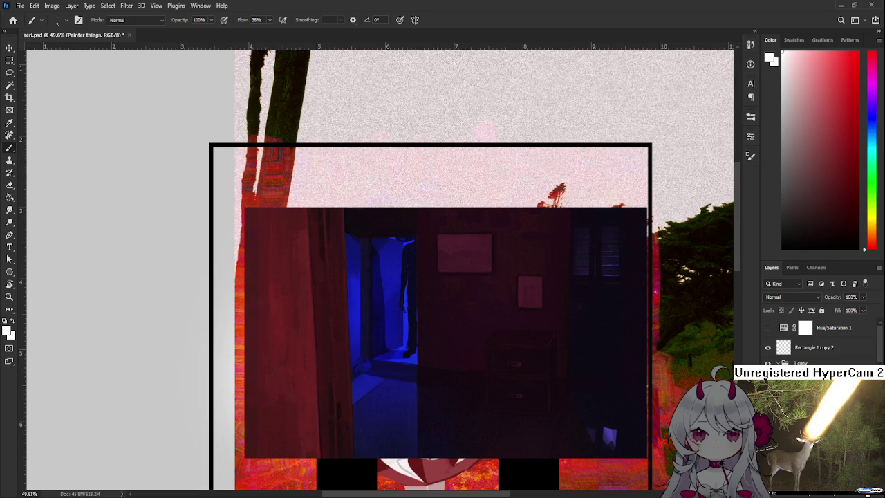
{"action": "scroll", "coordinate": [386, 298], "scroll_direction": "up", "scroll_amount": 2}
{"action": "scroll", "coordinate": [386, 297], "scroll_direction": "up", "scroll_amount": 3}
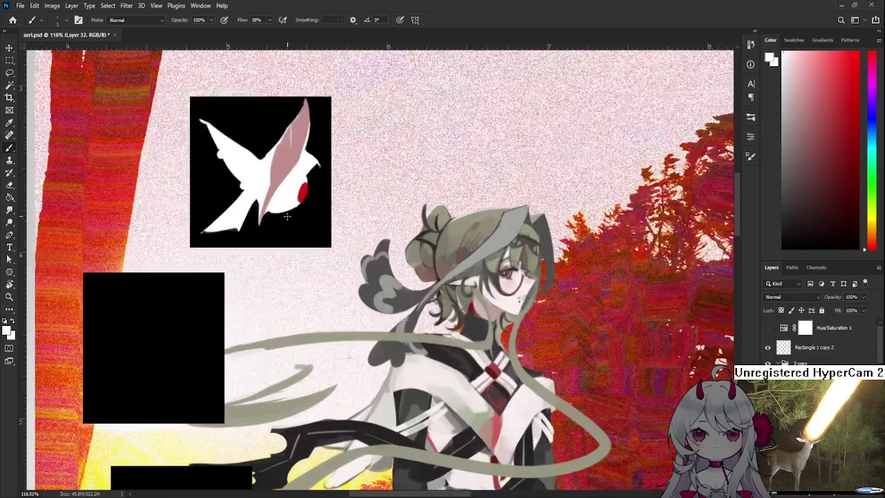
{"action": "scroll", "coordinate": [289, 218], "scroll_direction": "up", "scroll_amount": 1}
{"action": "scroll", "coordinate": [334, 224], "scroll_direction": "up", "scroll_amount": 1}
{"action": "left_click", "coordinate": [334, 223], "text": "alt"}
{"action": "scroll", "coordinate": [206, 319], "scroll_direction": "left", "scroll_amount": 1}
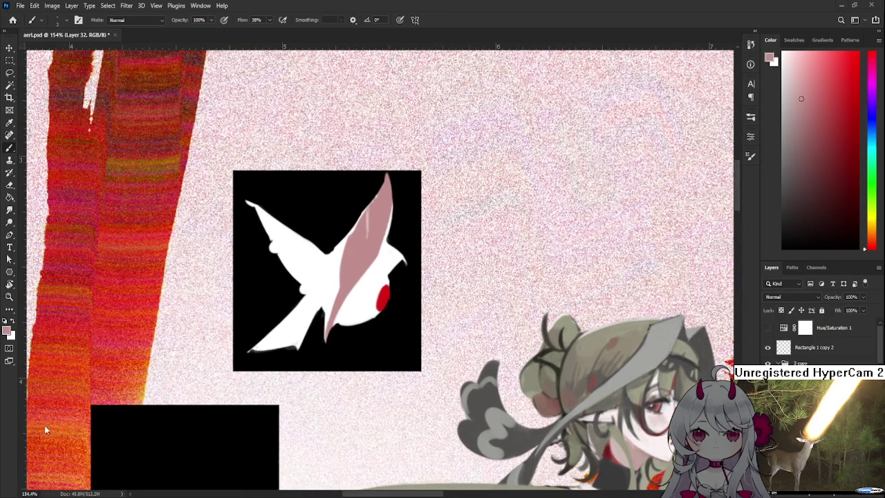
{"action": "scroll", "coordinate": [562, 401], "scroll_direction": "down", "scroll_amount": 1}
{"action": "scroll", "coordinate": [562, 401], "scroll_direction": "down", "scroll_amount": 2}
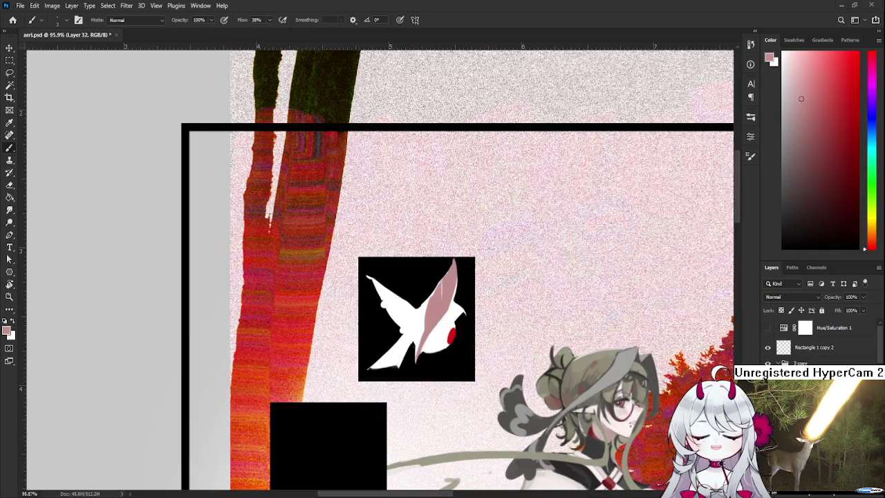
{"action": "scroll", "coordinate": [435, 283], "scroll_direction": "down", "scroll_amount": 2}
{"action": "scroll", "coordinate": [434, 283], "scroll_direction": "down", "scroll_amount": 1}
{"action": "scroll", "coordinate": [435, 283], "scroll_direction": "up", "scroll_amount": 1}
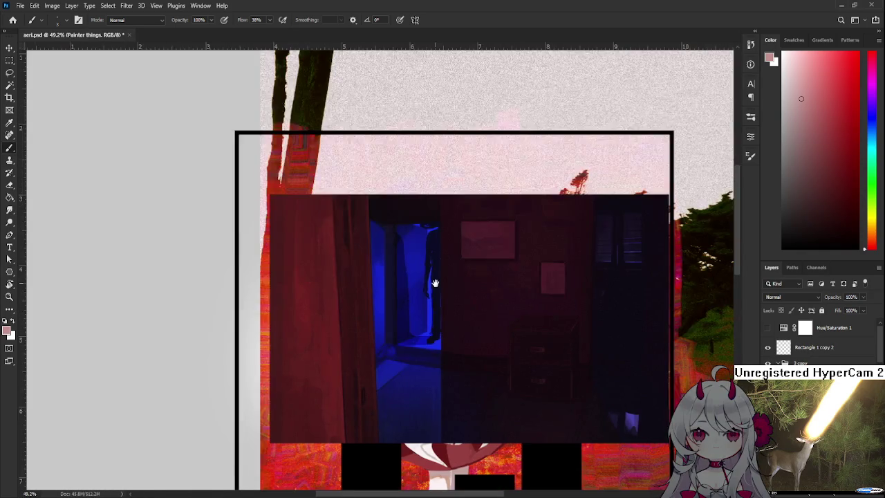
{"action": "scroll", "coordinate": [435, 283], "scroll_direction": "up", "scroll_amount": 1}
{"action": "scroll", "coordinate": [433, 263], "scroll_direction": "up", "scroll_amount": 1}
{"action": "scroll", "coordinate": [431, 258], "scroll_direction": "up", "scroll_amount": 1}
{"action": "scroll", "coordinate": [425, 274], "scroll_direction": "up", "scroll_amount": 1}
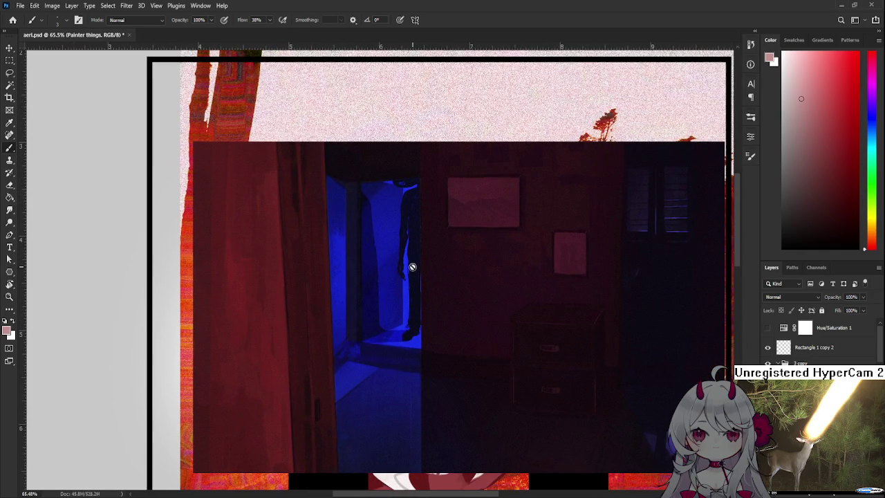
{"action": "scroll", "coordinate": [401, 339], "scroll_direction": "up", "scroll_amount": 3}
{"action": "scroll", "coordinate": [400, 351], "scroll_direction": "up", "scroll_amount": 2}
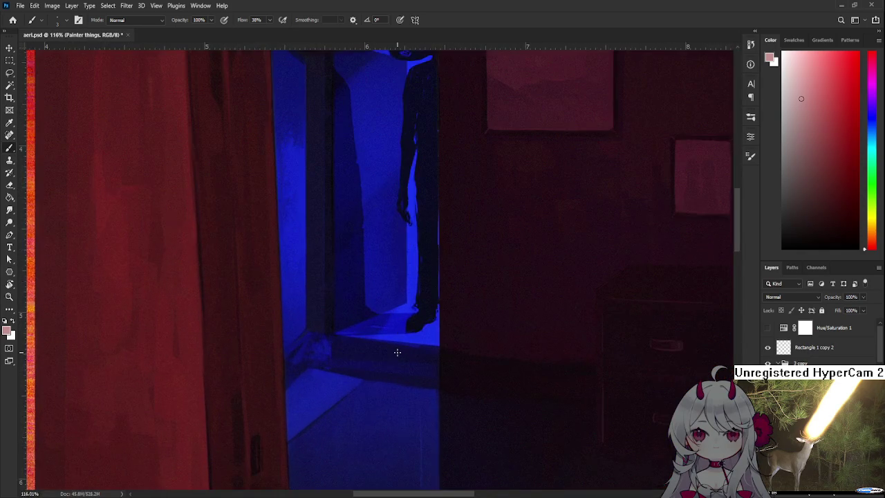
{"action": "scroll", "coordinate": [397, 351], "scroll_direction": "down", "scroll_amount": 4}
{"action": "scroll", "coordinate": [397, 351], "scroll_direction": "down", "scroll_amount": 4}
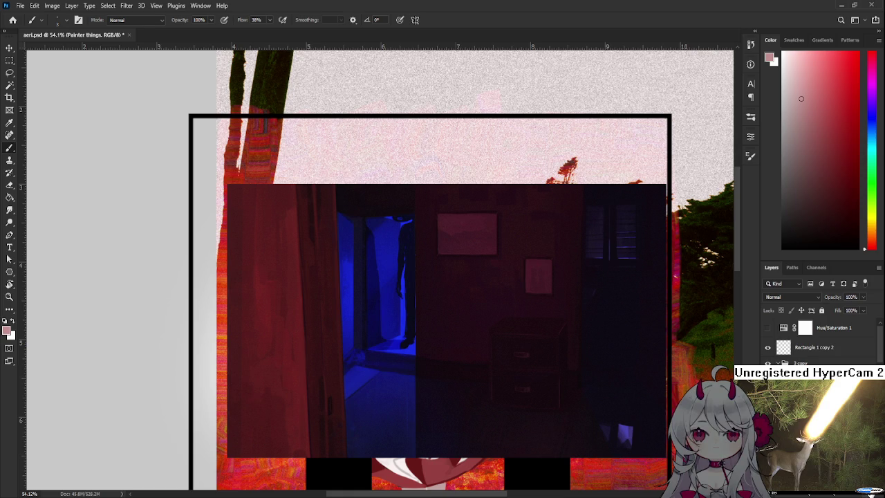
Step: Hide the Painter things room image so the collage beneath shows again
{"action": "key", "text": "Delete"}
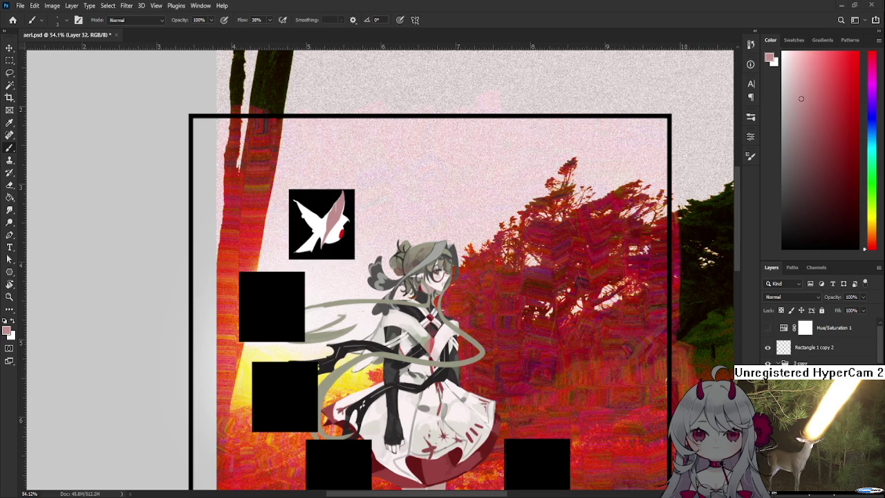
Step: Zoom to about 249% and pan so the pink-accented bird fills the view
{"action": "scroll", "coordinate": [312, 224], "scroll_direction": "up", "scroll_amount": 2}
{"action": "scroll", "coordinate": [312, 225], "scroll_direction": "up", "scroll_amount": 2}
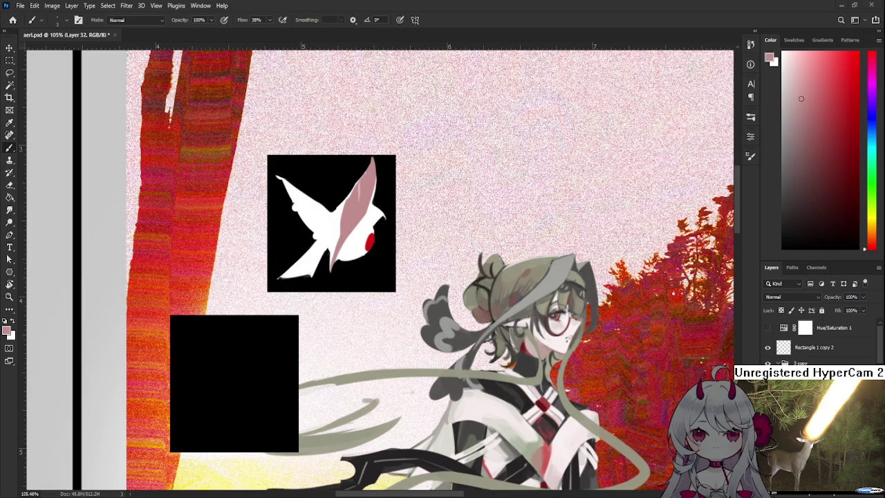
{"action": "scroll", "coordinate": [321, 229], "scroll_direction": "up", "scroll_amount": 3}
{"action": "scroll", "coordinate": [321, 229], "scroll_direction": "up", "scroll_amount": 4}
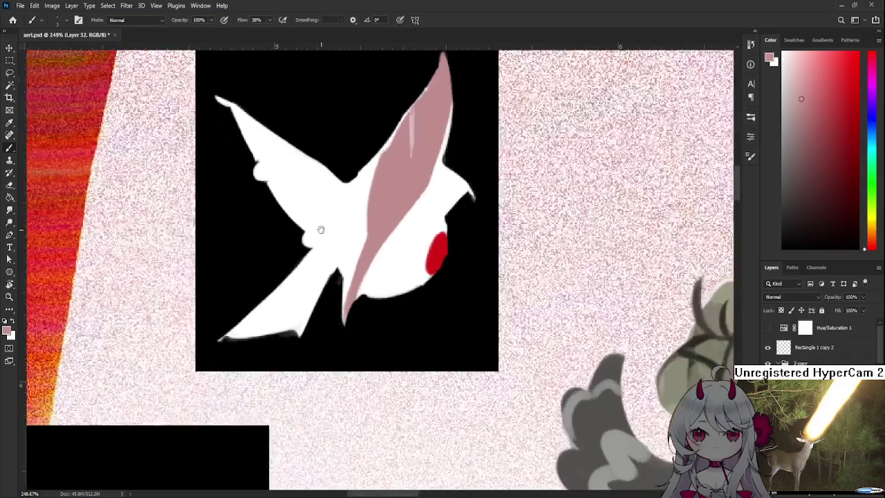
{"action": "left_click_drag", "start_coordinate": [321, 229], "coordinate": [418, 329]}
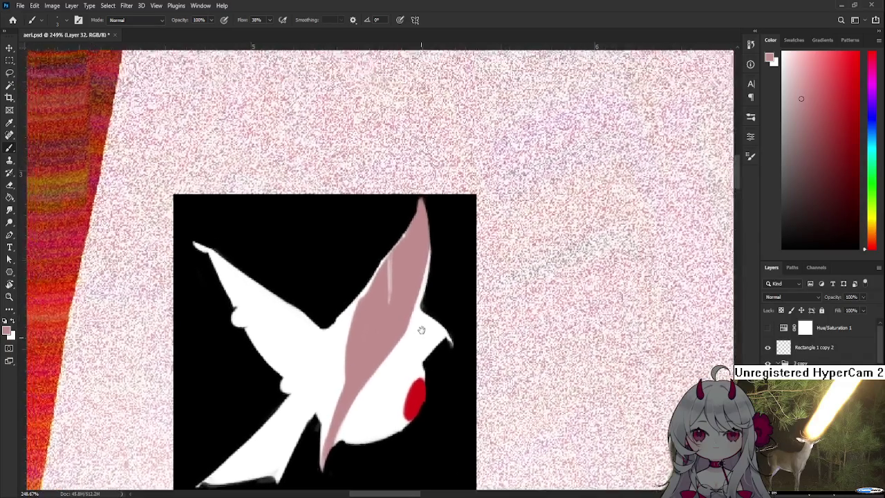
Step: Erase the white bump on the wing's edge and switch the brush colour to white
{"action": "key", "text": "e"}
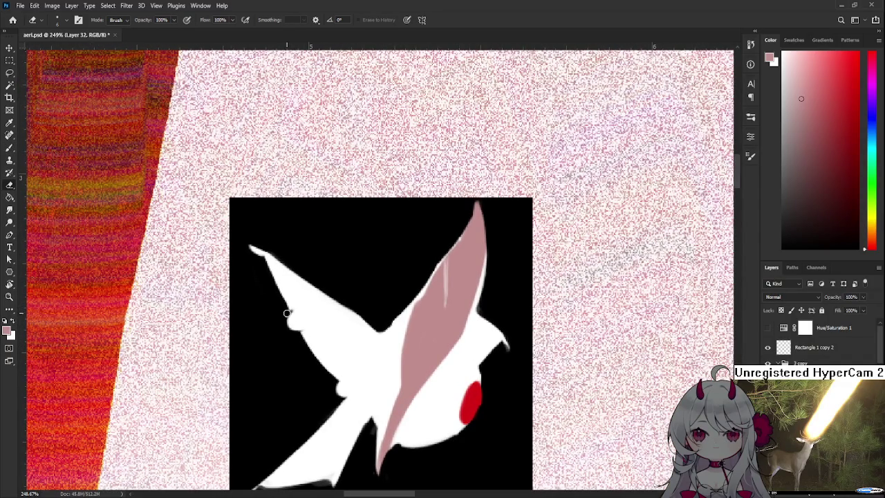
{"action": "mouse_move", "coordinate": [304, 319]}
{"action": "left_mouse_down"}
{"action": "mouse_move", "coordinate": [283, 325]}
{"action": "mouse_move", "coordinate": [316, 315]}
{"action": "left_mouse_up"}
{"action": "key", "text": "b"}
{"action": "key", "text": "x"}
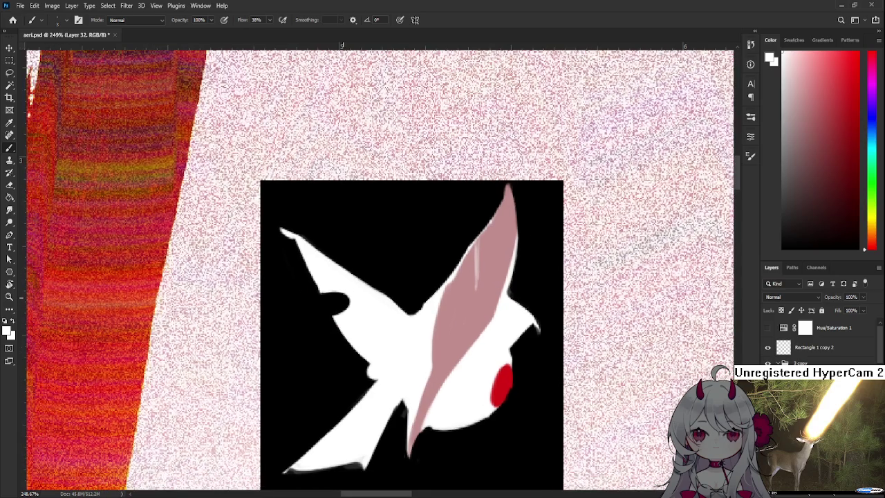
Step: Enlarge the brush and paint the bird's left wing longer in white, extending below it
{"action": "left_click_drag", "start_coordinate": [323, 306], "coordinate": [345, 296]}
{"action": "scroll", "coordinate": [344, 296], "scroll_direction": "down", "scroll_amount": 3}
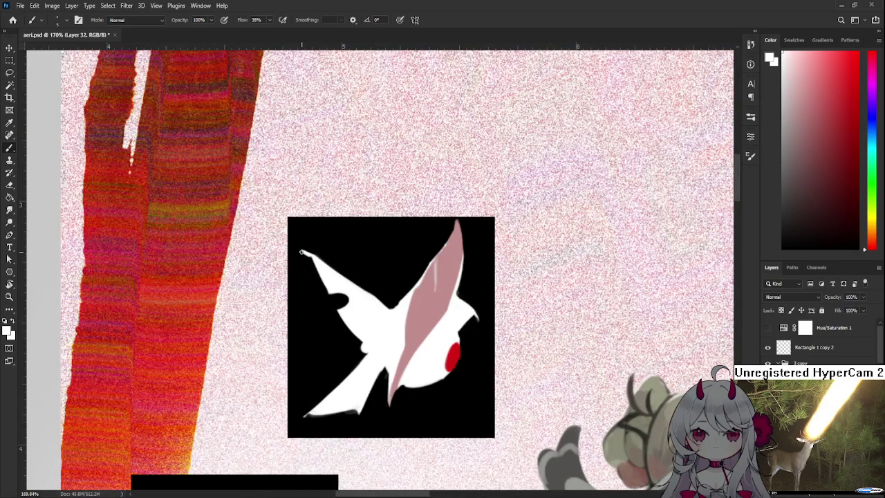
{"action": "key", "text": "bracketright"}
{"action": "key", "text": "bracketright"}
{"action": "key", "text": "bracketright"}
{"action": "mouse_move", "coordinate": [311, 283]}
{"action": "left_mouse_down"}
{"action": "mouse_move", "coordinate": [295, 275]}
{"action": "mouse_move", "coordinate": [335, 304]}
{"action": "left_mouse_up"}
{"action": "key", "text": "e"}
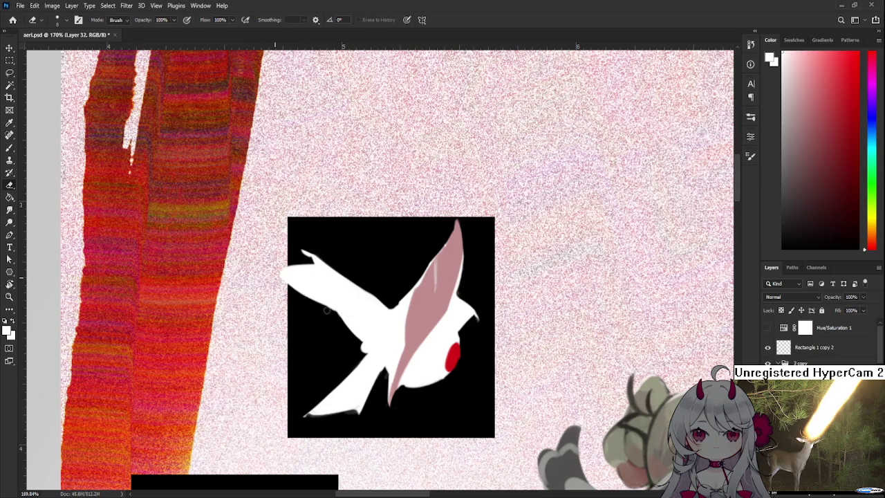
{"action": "key", "text": "b"}
{"action": "mouse_move", "coordinate": [334, 311]}
{"action": "left_mouse_down"}
{"action": "mouse_move", "coordinate": [322, 319]}
{"action": "mouse_move", "coordinate": [332, 326]}
{"action": "left_mouse_up"}
{"action": "key", "text": "e"}
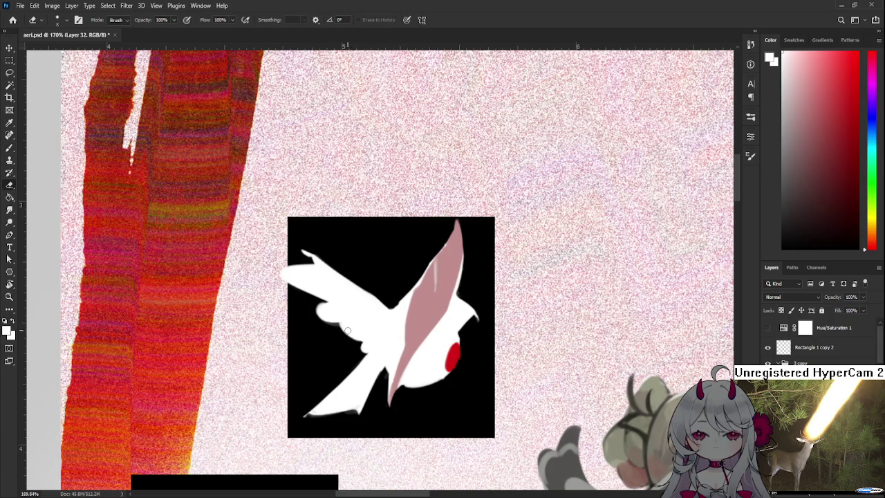
{"action": "key", "text": "b"}
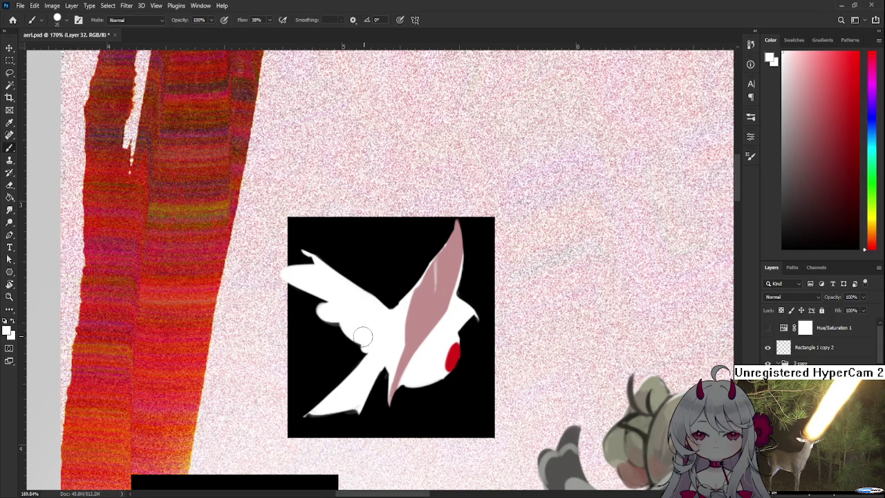
{"action": "scroll", "coordinate": [367, 336], "scroll_direction": "down", "scroll_amount": 1}
{"action": "key", "text": "e"}
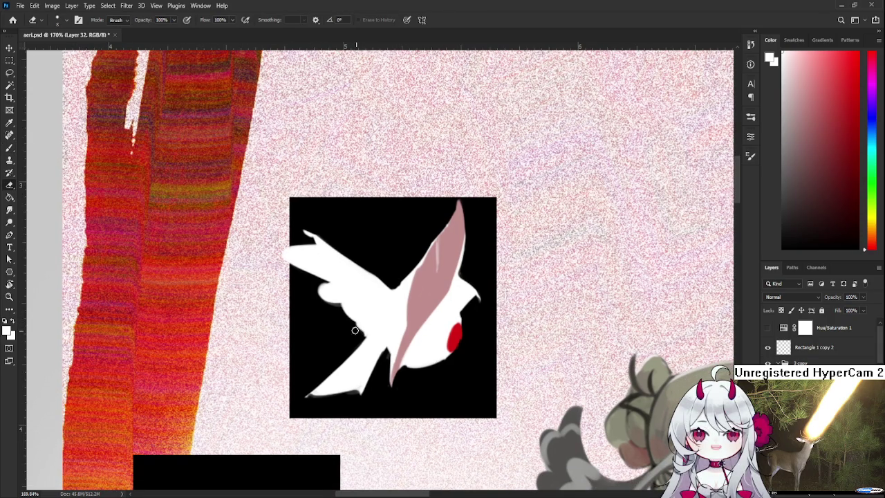
{"action": "scroll", "coordinate": [353, 328], "scroll_direction": "up", "scroll_amount": 2}
{"action": "key", "text": "b"}
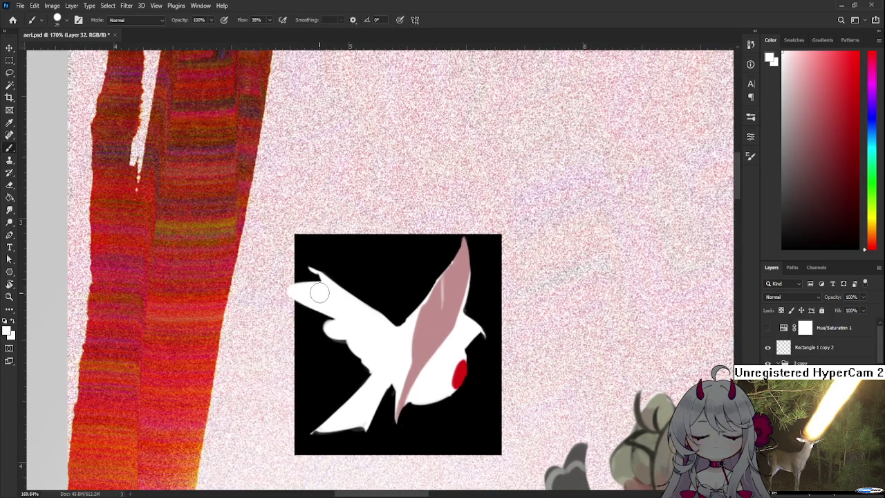
Step: Try a rounded white extension on the wing tip, then undo it
{"action": "left_click_drag", "start_coordinate": [318, 294], "coordinate": [298, 303]}
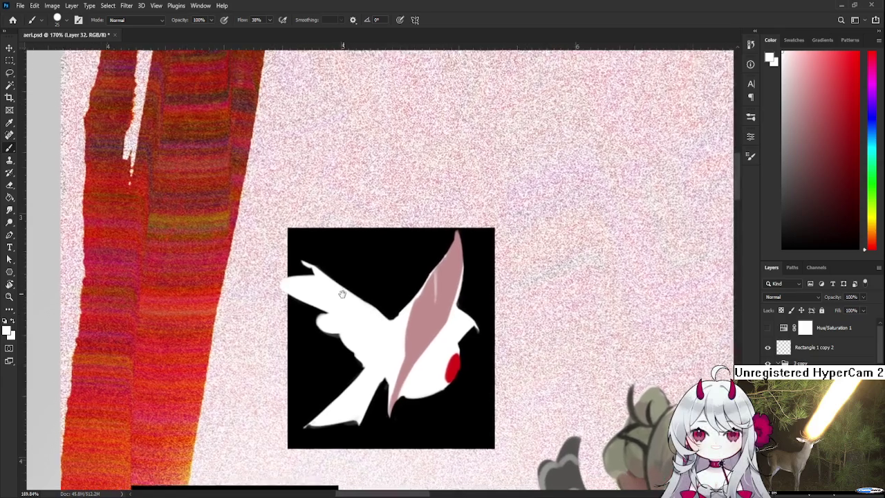
{"action": "mouse_move", "coordinate": [364, 362]}
{"action": "left_mouse_down"}
{"action": "mouse_move", "coordinate": [382, 346]}
{"action": "mouse_move", "coordinate": [400, 354]}
{"action": "left_mouse_up"}
{"action": "key", "text": "e"}
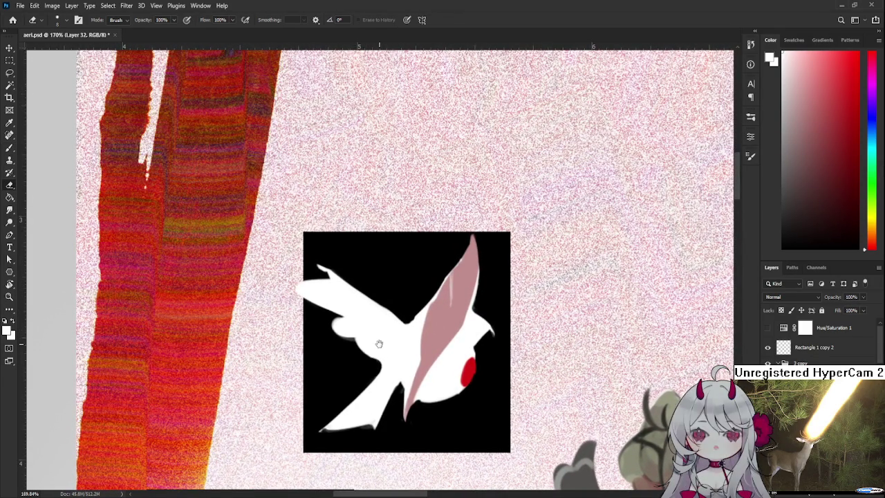
{"action": "key", "text": "b"}
{"action": "scroll", "coordinate": [346, 325], "scroll_direction": "up", "scroll_amount": 1}
{"action": "mouse_move", "coordinate": [311, 318]}
{"action": "left_mouse_down"}
{"action": "mouse_move", "coordinate": [361, 295]}
{"action": "mouse_move", "coordinate": [315, 308]}
{"action": "left_mouse_up"}
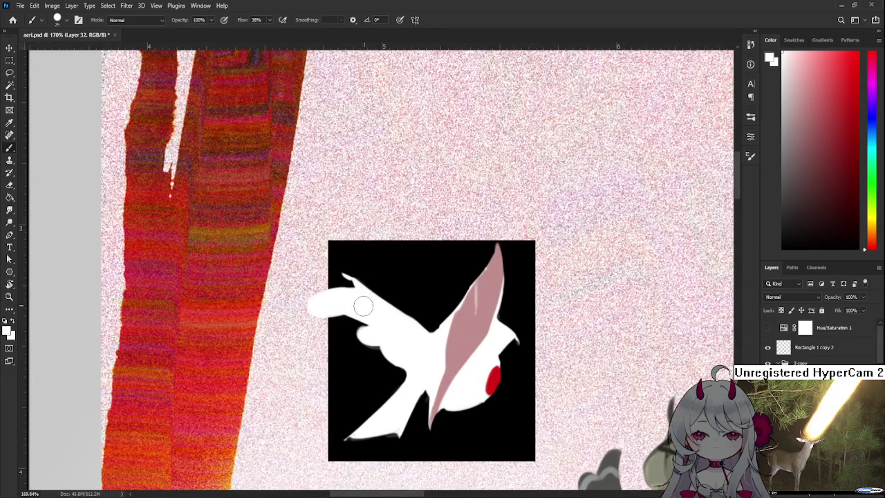
{"action": "key", "text": "ctrl+z"}
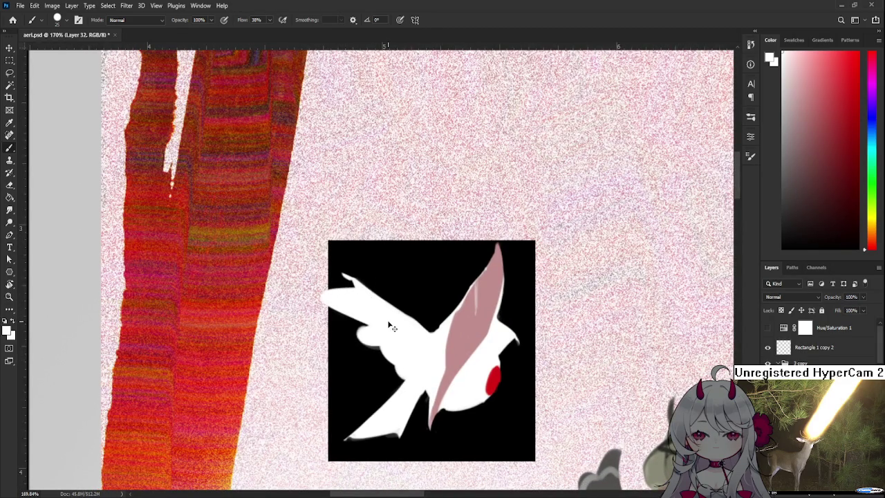
{"action": "scroll", "coordinate": [392, 327], "scroll_direction": "down", "scroll_amount": 3}
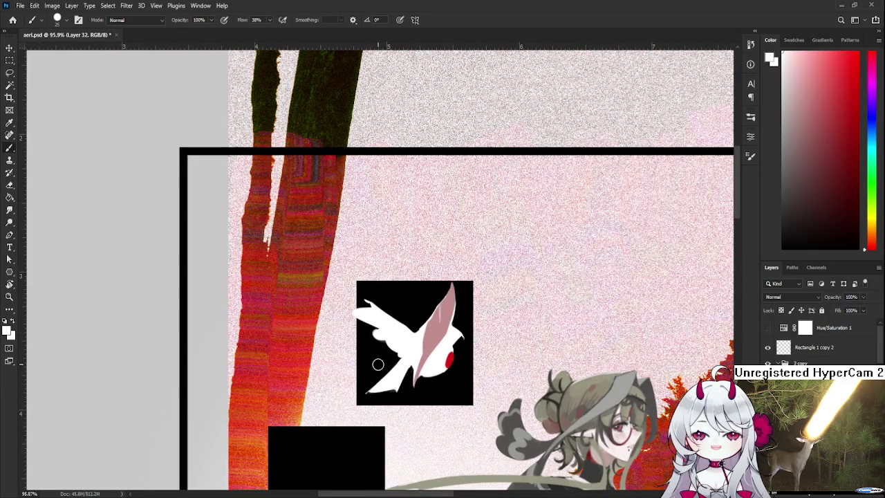
Step: Lasso-select the black square holding the bird
{"action": "key", "text": "l"}
{"action": "left_click_drag", "start_coordinate": [379, 282], "coordinate": [474, 337]}
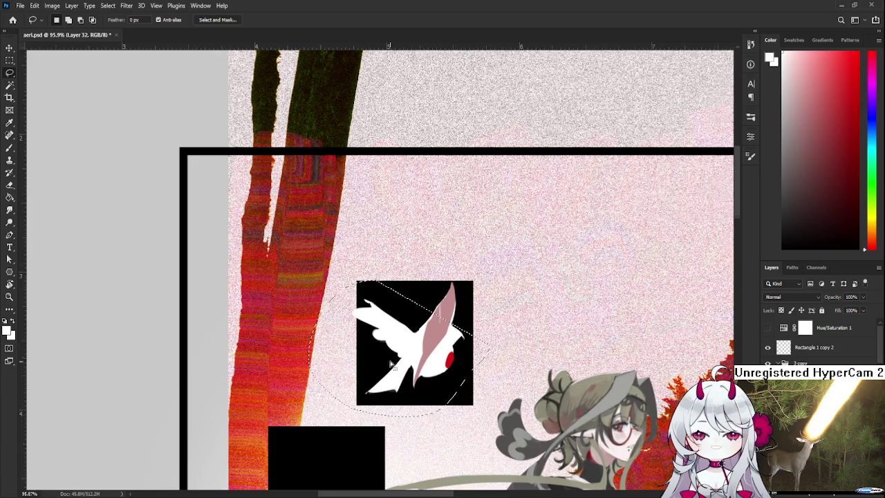
{"action": "scroll", "coordinate": [392, 365], "scroll_direction": "up", "scroll_amount": 2}
{"action": "scroll", "coordinate": [389, 361], "scroll_direction": "up", "scroll_amount": 1}
Step: Angle the view, erase the stray light mark above the wing, and smooth the wing's upper edge
{"action": "key", "text": "r"}
{"action": "left_click_drag", "start_coordinate": [366, 356], "coordinate": [425, 344]}
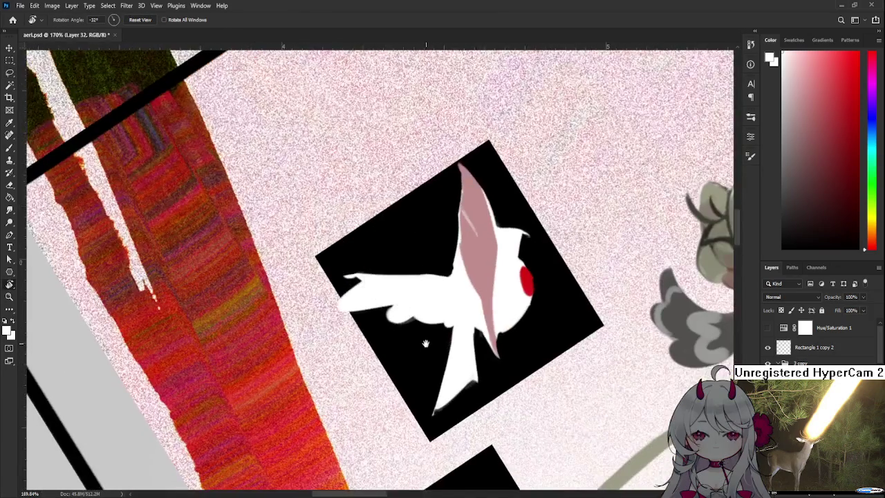
{"action": "key", "text": "b"}
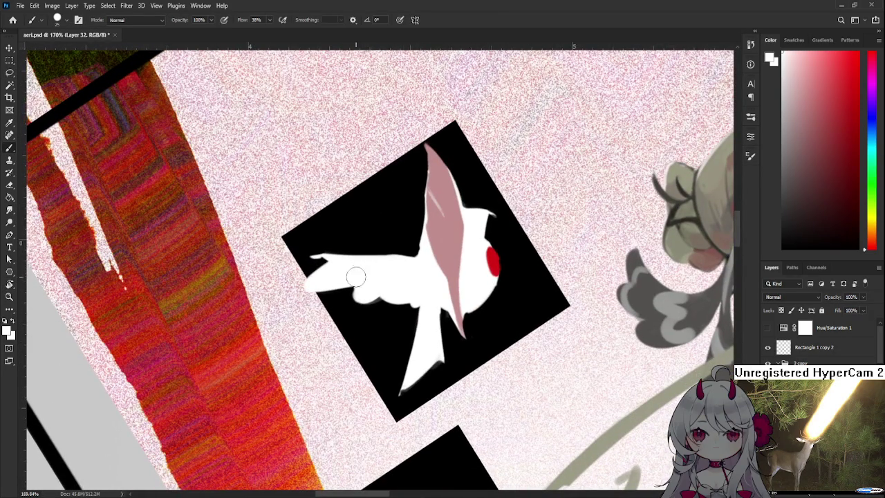
{"action": "key", "text": "e"}
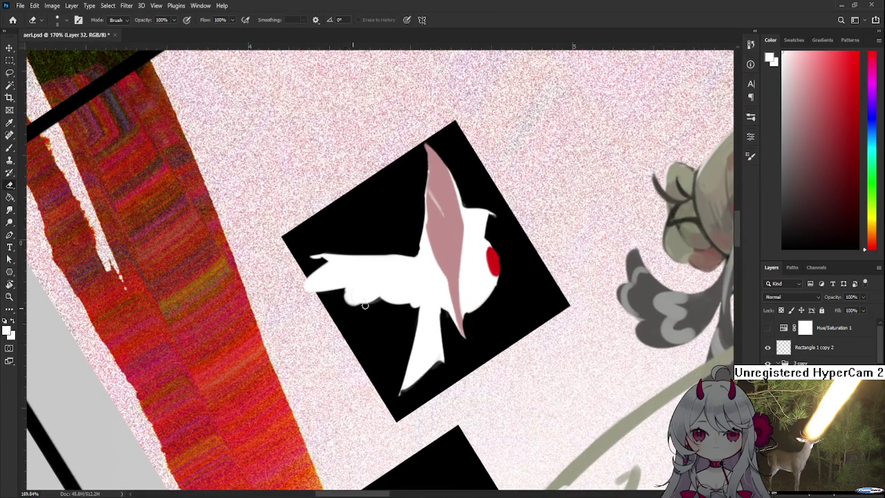
{"action": "key", "text": "r"}
{"action": "left_click_drag", "start_coordinate": [424, 286], "coordinate": [399, 307]}
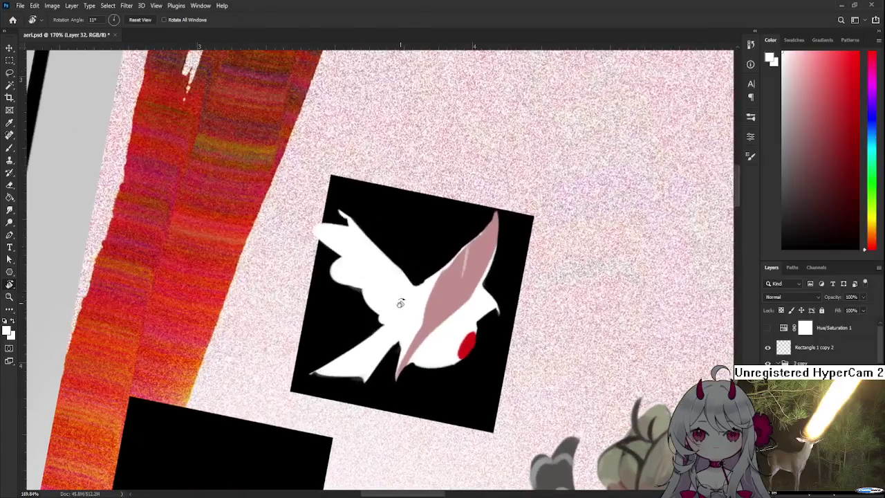
{"action": "key", "text": "e"}
{"action": "scroll", "coordinate": [359, 268], "scroll_direction": "up", "scroll_amount": 3}
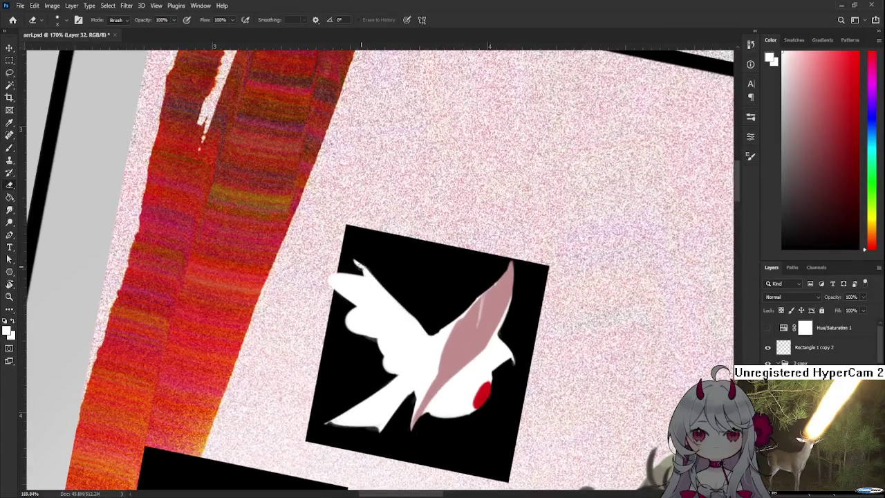
{"action": "left_click_drag", "start_coordinate": [372, 272], "coordinate": [369, 272]}
{"action": "key", "text": "b"}
{"action": "left_click_drag", "start_coordinate": [390, 284], "coordinate": [336, 284]}
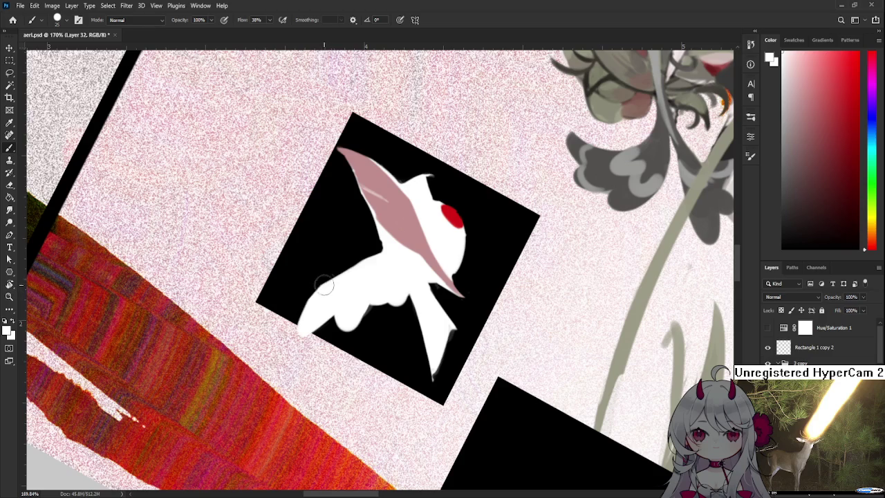
{"action": "left_click_drag", "start_coordinate": [336, 282], "coordinate": [332, 282]}
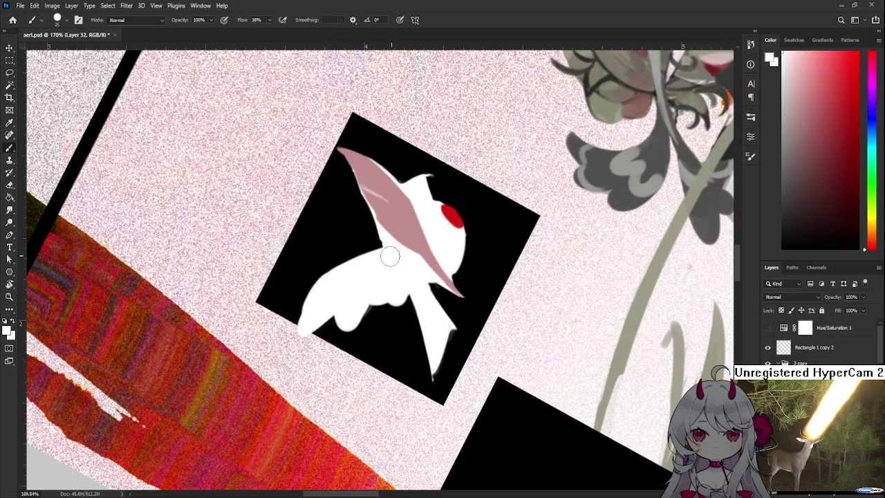
Step: Rotate the canvas view around the bird, about 30 degrees counterclockwise, to inspect it
{"action": "key", "text": "e"}
{"action": "key", "text": "r"}
{"action": "mouse_move", "coordinate": [328, 254]}
{"action": "left_mouse_down"}
{"action": "mouse_move", "coordinate": [383, 349]}
{"action": "mouse_move", "coordinate": [399, 255]}
{"action": "mouse_move", "coordinate": [377, 283]}
{"action": "left_mouse_up"}
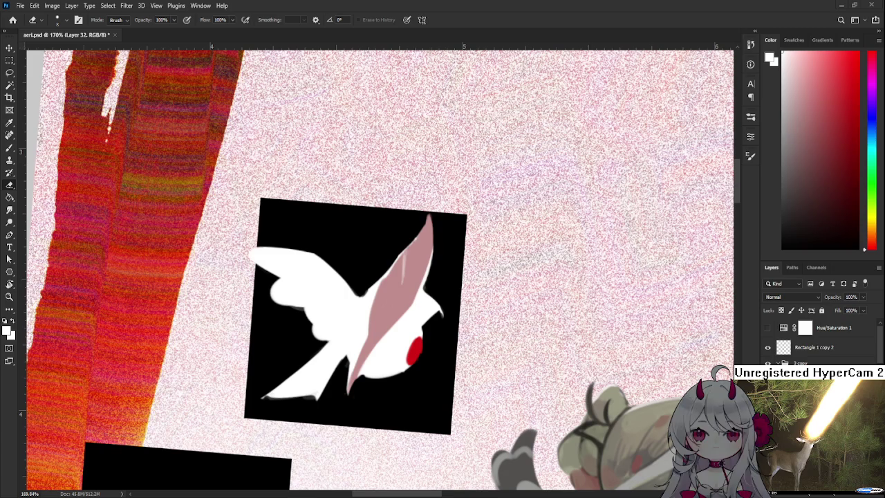
{"action": "key", "text": "r"}
{"action": "mouse_move", "coordinate": [372, 313]}
{"action": "left_mouse_down"}
{"action": "mouse_move", "coordinate": [400, 322]}
{"action": "mouse_move", "coordinate": [355, 290]}
{"action": "left_mouse_up"}
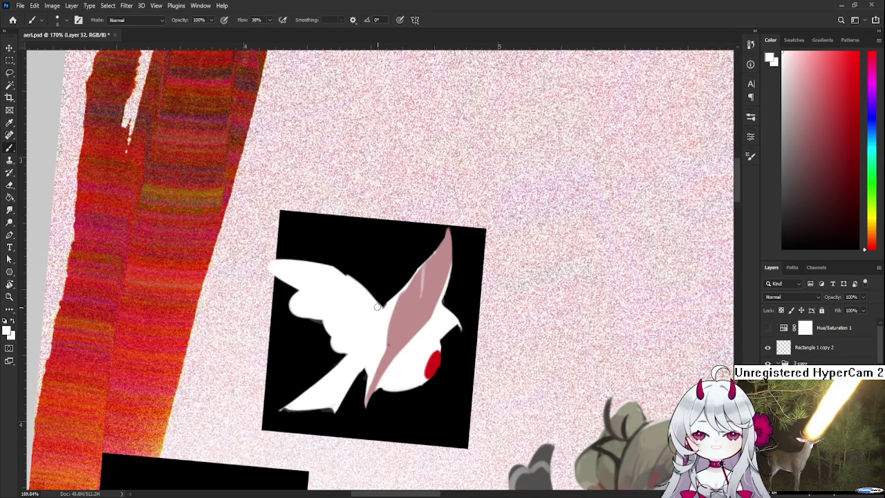
{"action": "key", "text": "e"}
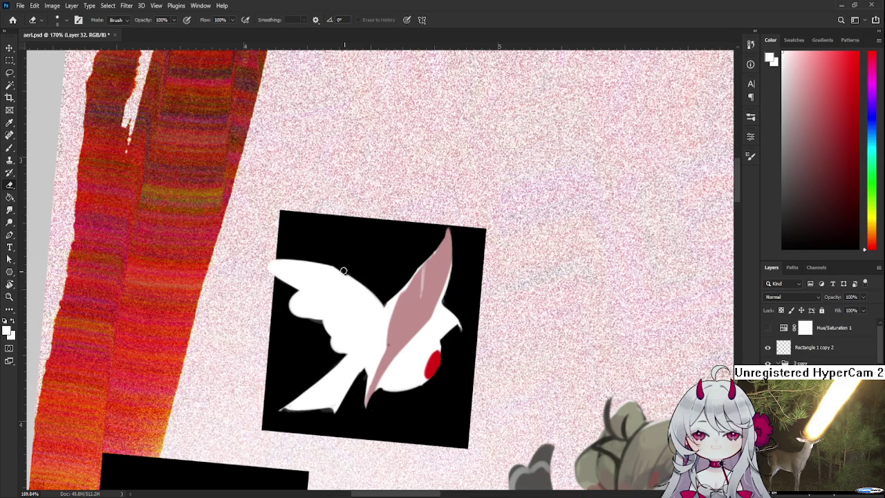
{"action": "key", "text": "b"}
{"action": "left_click_drag", "start_coordinate": [344, 270], "coordinate": [345, 289]}
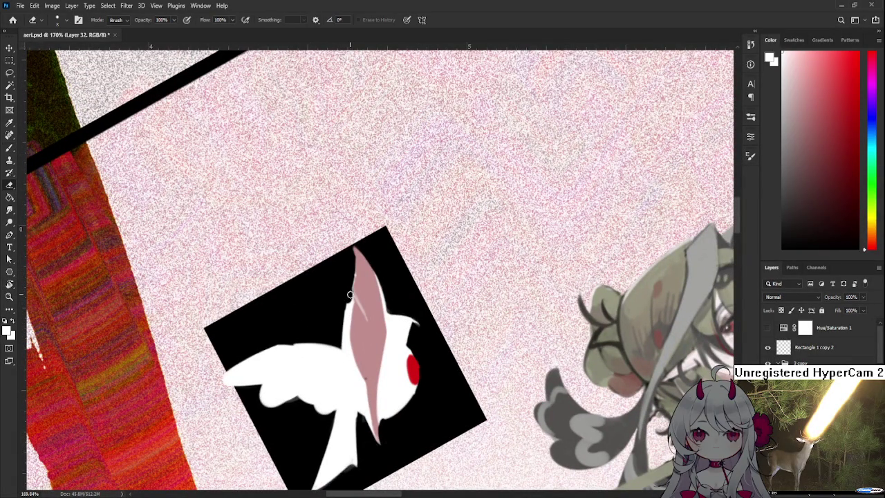
{"action": "key", "text": "e"}
{"action": "key", "text": "b"}
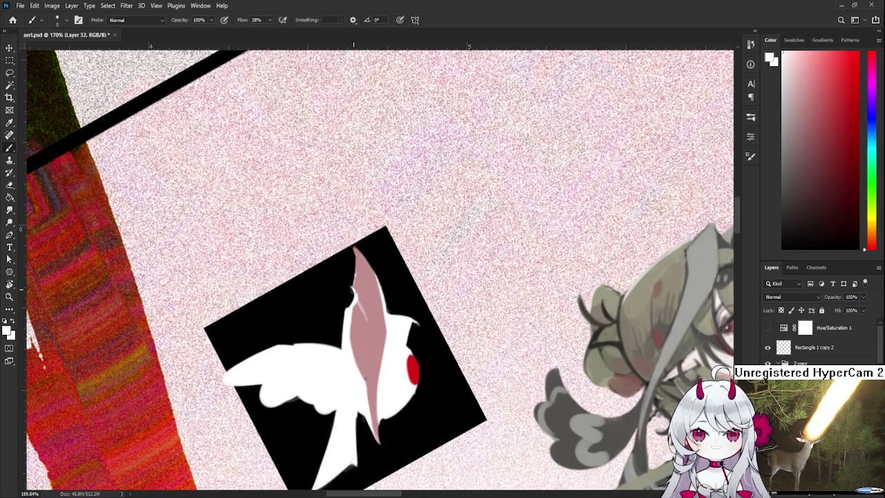
Step: Sample pink and white from the bird and paint white along the pink tip's left edge
{"action": "left_click", "coordinate": [365, 289], "text": "alt"}
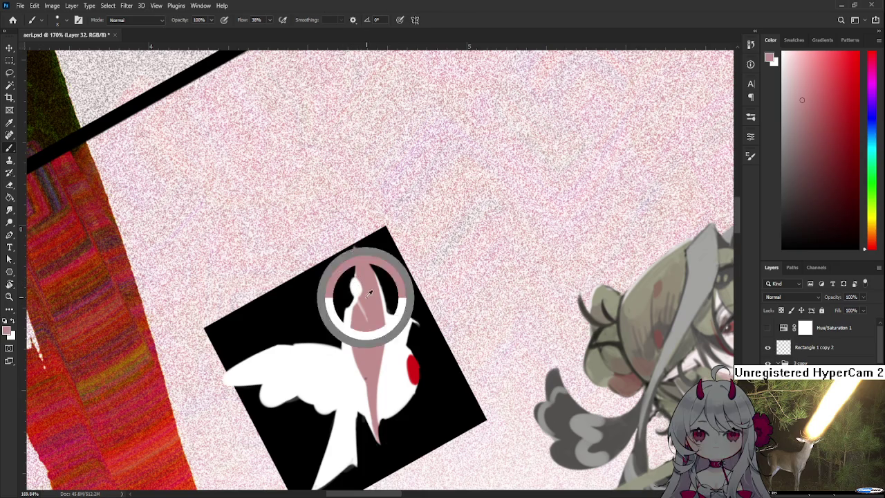
{"action": "left_click", "coordinate": [358, 279], "text": "alt"}
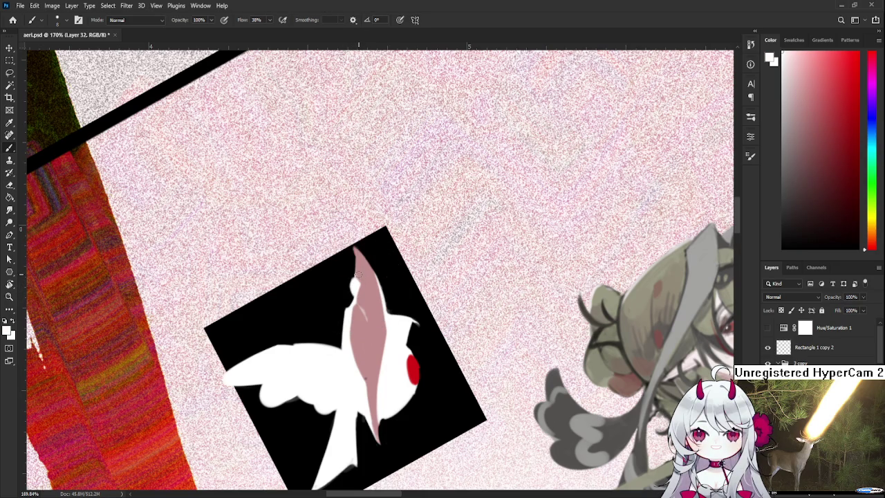
{"action": "left_click_drag", "start_coordinate": [355, 275], "coordinate": [354, 244]}
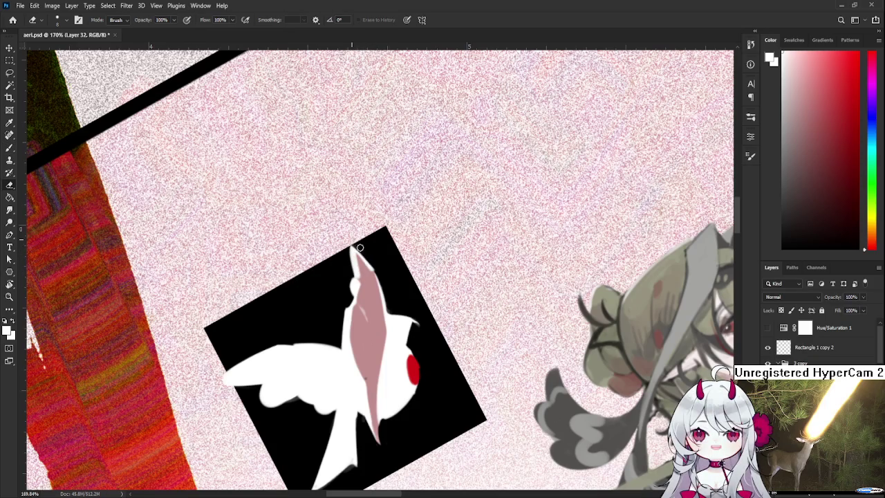
{"action": "key", "text": "r"}
{"action": "mouse_move", "coordinate": [367, 263]}
{"action": "left_mouse_down"}
{"action": "mouse_move", "coordinate": [399, 305]}
{"action": "mouse_move", "coordinate": [422, 291]}
{"action": "left_mouse_up"}
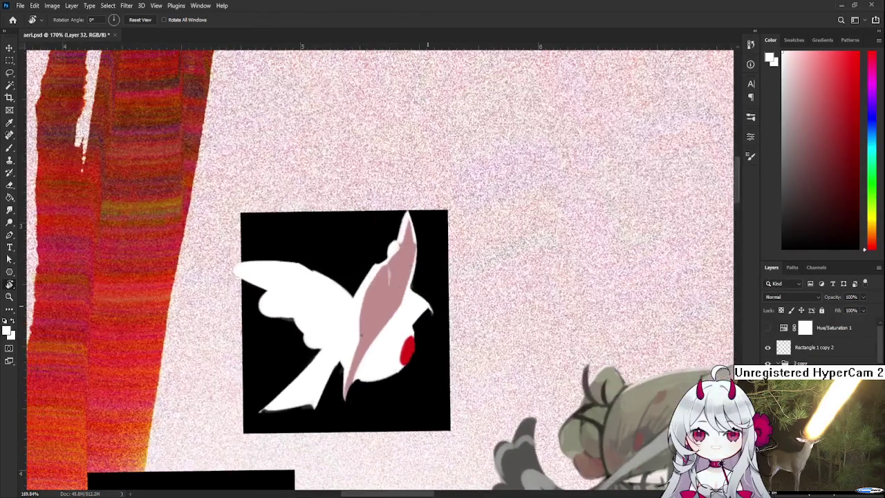
Step: Centre the bird and sample the pink wing colour and the white body colour
{"action": "scroll", "coordinate": [422, 292], "scroll_direction": "down", "scroll_amount": 5}
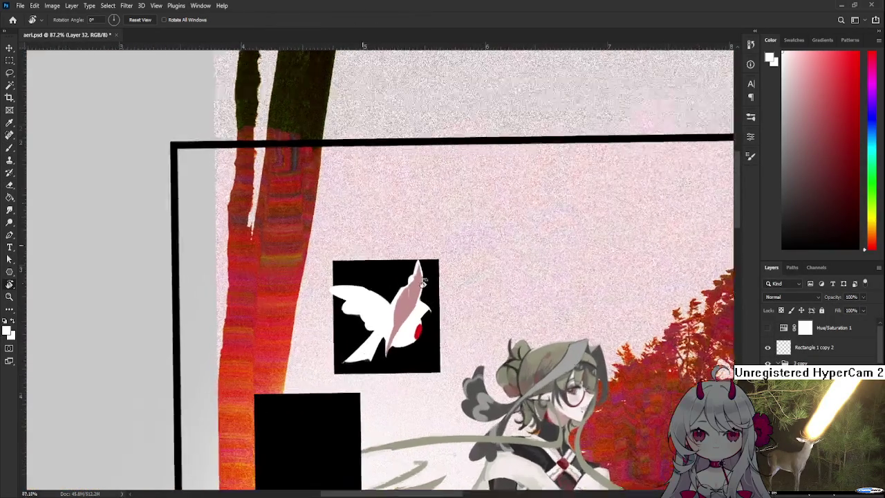
{"action": "scroll", "coordinate": [409, 298], "scroll_direction": "up", "scroll_amount": 2}
{"action": "scroll", "coordinate": [409, 297], "scroll_direction": "up", "scroll_amount": 2}
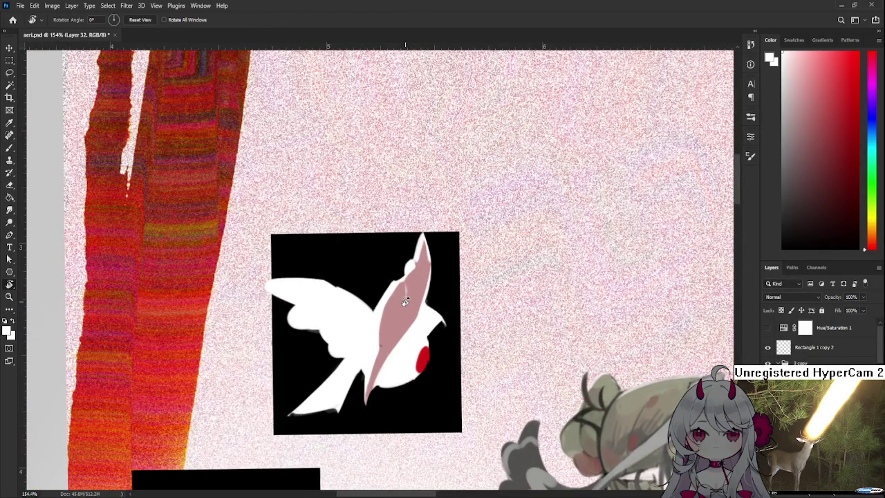
{"action": "key", "text": "b"}
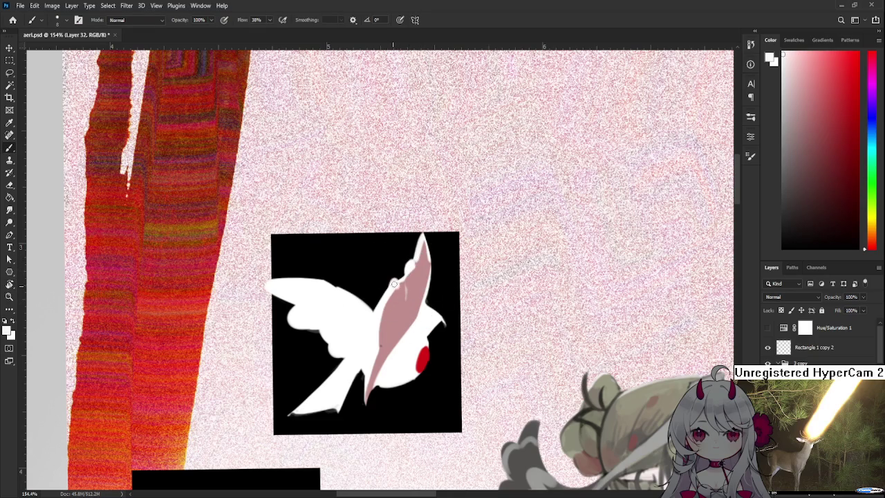
{"action": "left_click", "coordinate": [408, 280], "text": "alt"}
{"action": "left_click_drag", "start_coordinate": [394, 328], "coordinate": [408, 280]}
{"action": "left_click", "coordinate": [405, 277], "text": "alt"}
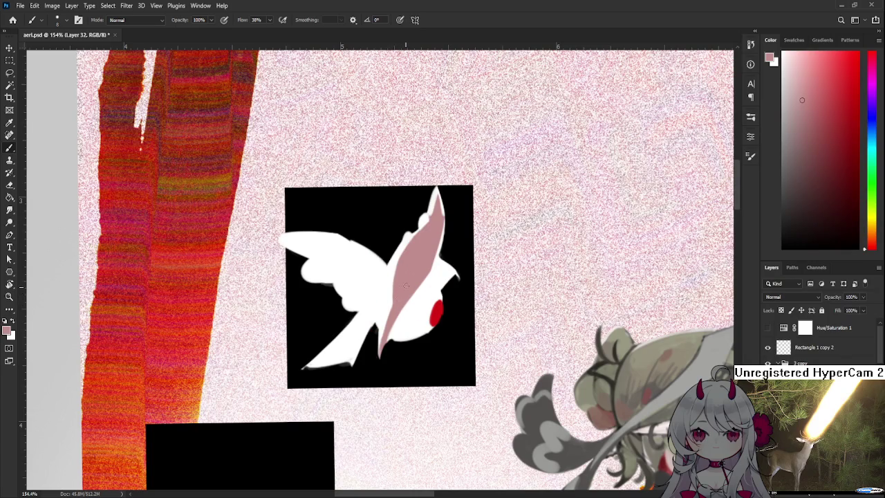
{"action": "left_click", "coordinate": [408, 281], "text": "alt"}
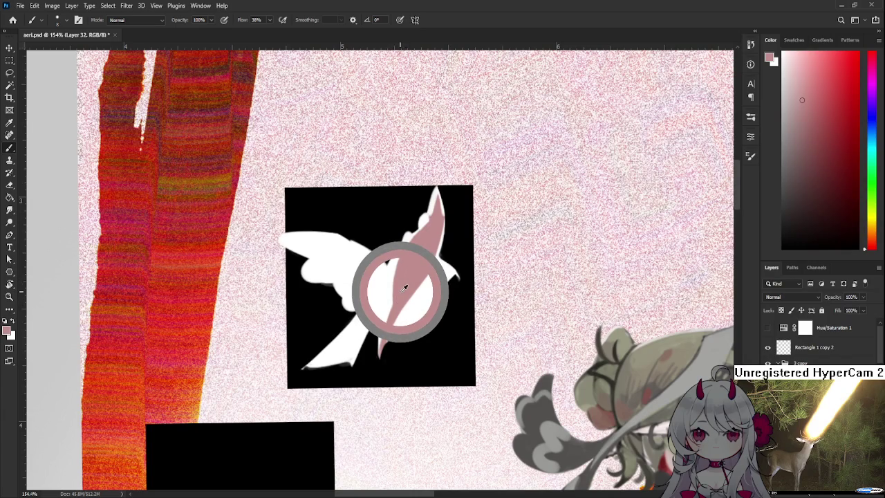
{"action": "left_click_drag", "start_coordinate": [409, 284], "coordinate": [372, 316]}
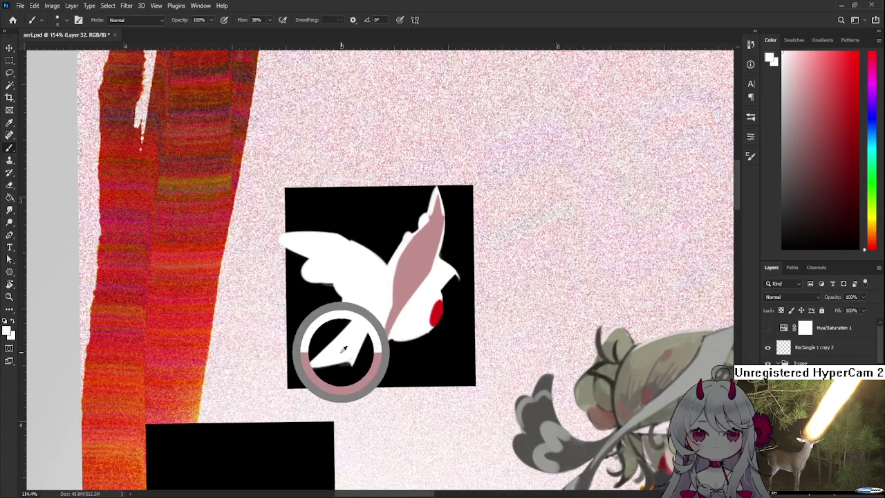
{"action": "left_click", "coordinate": [371, 322], "text": "alt"}
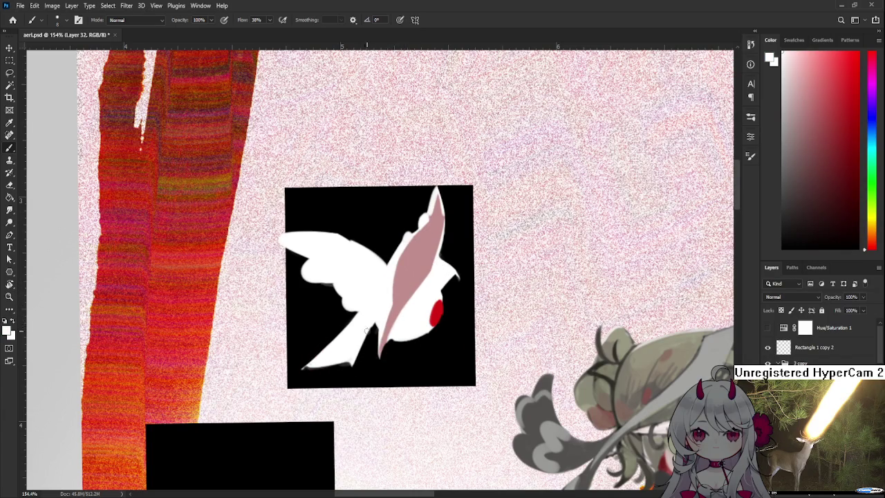
Step: Erase stray white around the tail and trim the lower wing tip shorter and blunter
{"action": "key", "text": "e"}
{"action": "left_click_drag", "start_coordinate": [372, 329], "coordinate": [353, 370]}
{"action": "left_click_drag", "start_coordinate": [374, 323], "coordinate": [353, 374]}
{"action": "key", "text": "ctrl+z"}
{"action": "left_click_drag", "start_coordinate": [377, 325], "coordinate": [372, 335]}
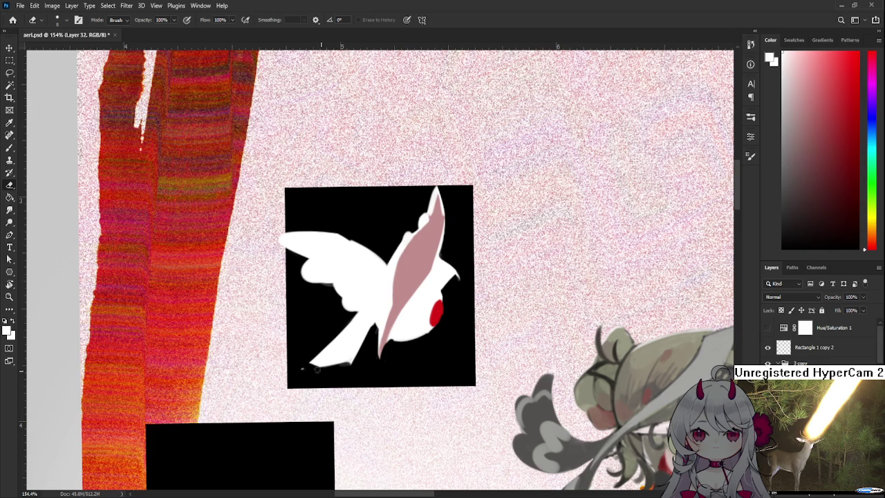
{"action": "left_click_drag", "start_coordinate": [317, 374], "coordinate": [334, 373]}
Step: Lasso the lower wing and rotate it slightly clockwise and upward with Free Transform
{"action": "key", "text": "l"}
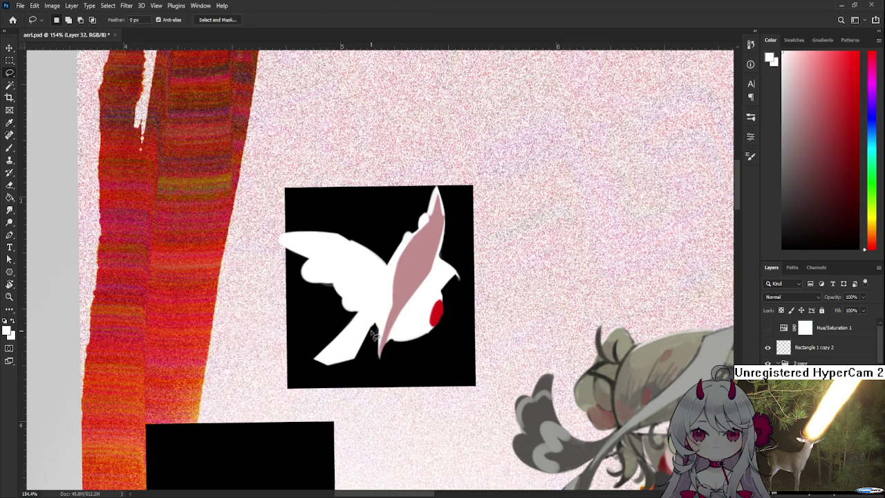
{"action": "left_click_drag", "start_coordinate": [370, 314], "coordinate": [406, 317]}
{"action": "key", "text": "ctrl+t"}
{"action": "left_click_drag", "start_coordinate": [355, 338], "coordinate": [355, 333]}
{"action": "key", "text": "Return"}
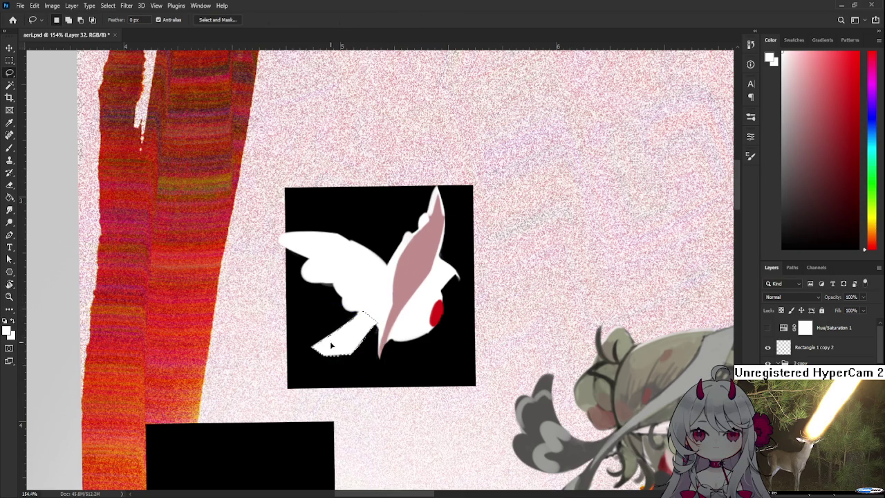
{"action": "key", "text": "ctrl+d"}
Step: Paint a white stroke to fill the notch where the lower wing meets the pink tail
{"action": "key", "text": "b"}
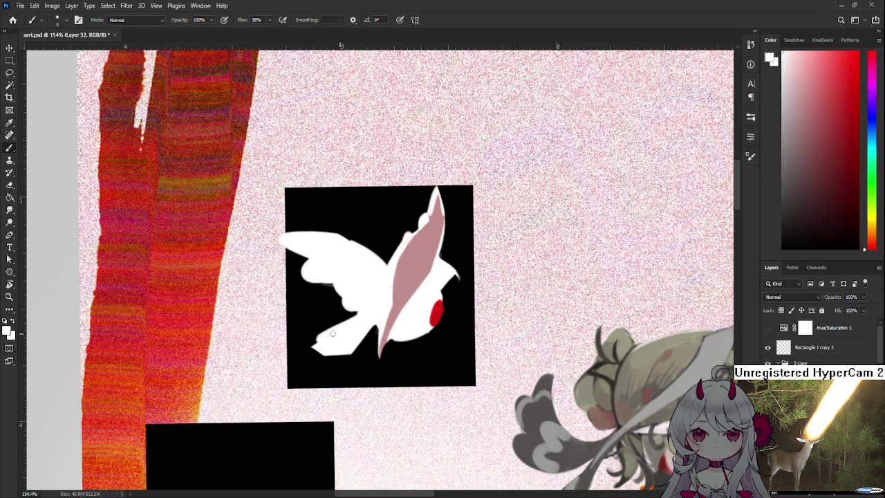
{"action": "left_click_drag", "start_coordinate": [371, 322], "coordinate": [377, 298]}
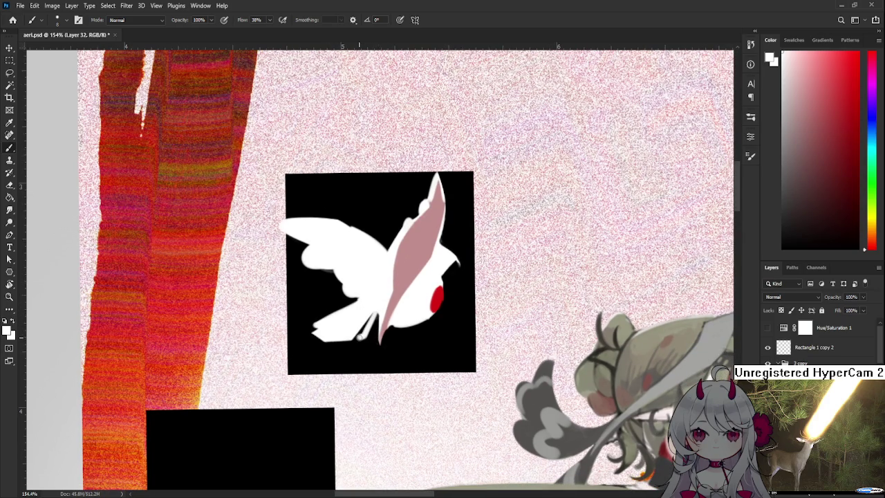
{"action": "mouse_move", "coordinate": [371, 316]}
{"action": "left_mouse_down"}
{"action": "mouse_move", "coordinate": [362, 336]}
{"action": "mouse_move", "coordinate": [371, 331]}
{"action": "left_mouse_up"}
{"action": "left_click_drag", "start_coordinate": [368, 317], "coordinate": [355, 349]}
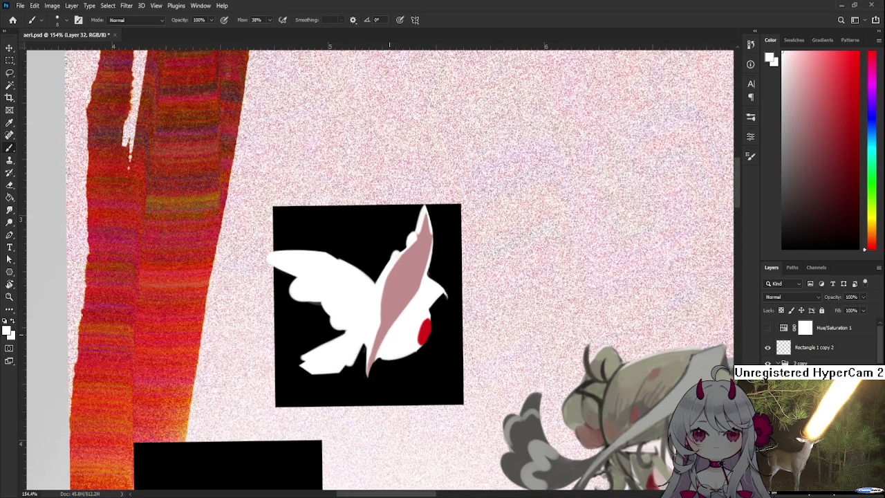
{"action": "scroll", "coordinate": [394, 297], "scroll_direction": "right", "scroll_amount": 2}
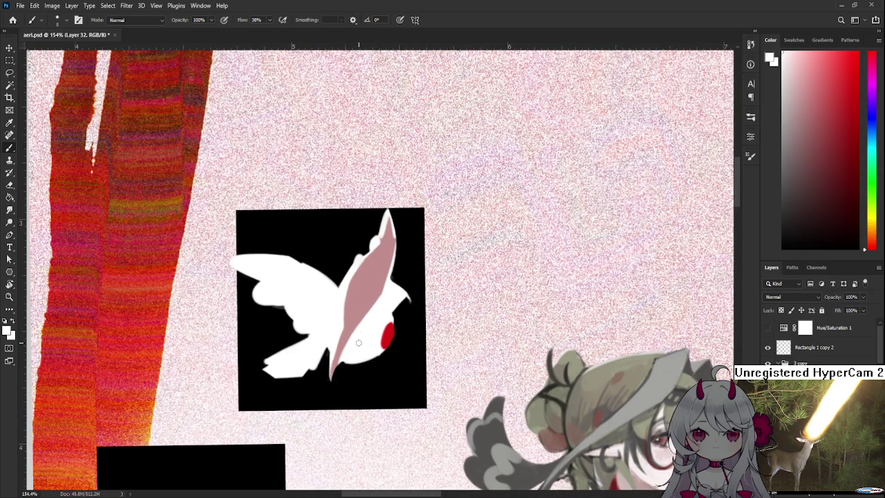
{"action": "key", "text": "e"}
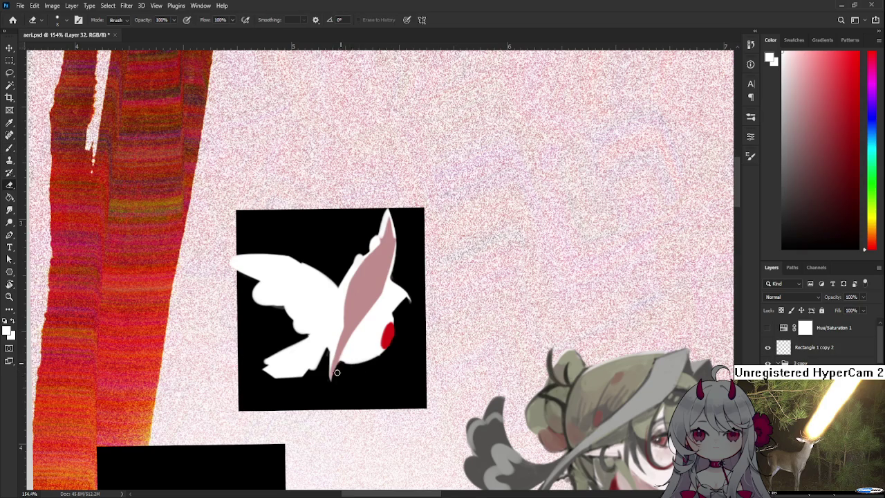
Step: Lasso the wing's lower edge and red spot, then nudge them up and left
{"action": "key", "text": "l"}
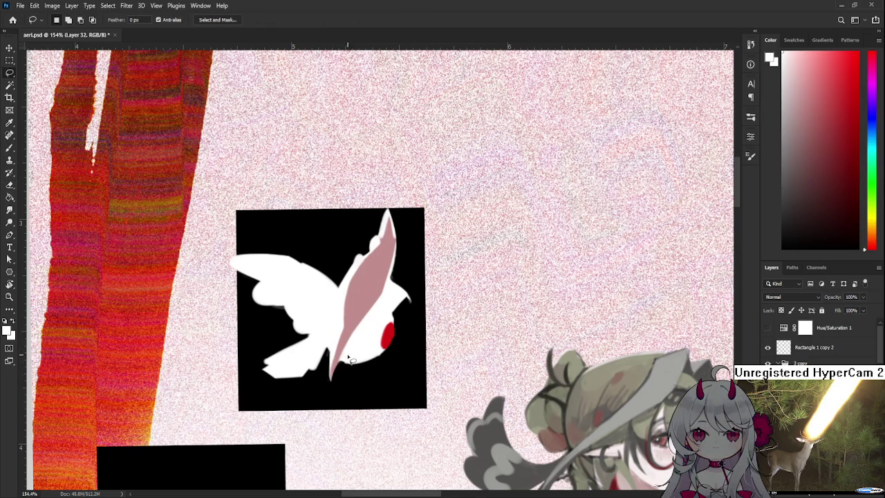
{"action": "mouse_move", "coordinate": [334, 377]}
{"action": "left_mouse_down"}
{"action": "mouse_move", "coordinate": [400, 316]}
{"action": "mouse_move", "coordinate": [379, 323]}
{"action": "left_mouse_up"}
{"action": "left_click_drag", "start_coordinate": [351, 355], "coordinate": [350, 358]}
{"action": "left_click_drag", "start_coordinate": [399, 316], "coordinate": [398, 328]}
{"action": "key", "text": "ctrl+t"}
{"action": "key", "text": "Left"}
{"action": "key", "text": "Left"}
{"action": "key", "text": "Left"}
{"action": "key", "text": "Up"}
{"action": "key", "text": "Up"}
{"action": "key", "text": "Return"}
{"action": "key", "text": "ctrl+d"}
Step: Touch up the bird with brush and eraser, tilting the view about 7 degrees, then zoom out
{"action": "key", "text": "b"}
{"action": "key", "text": "e"}
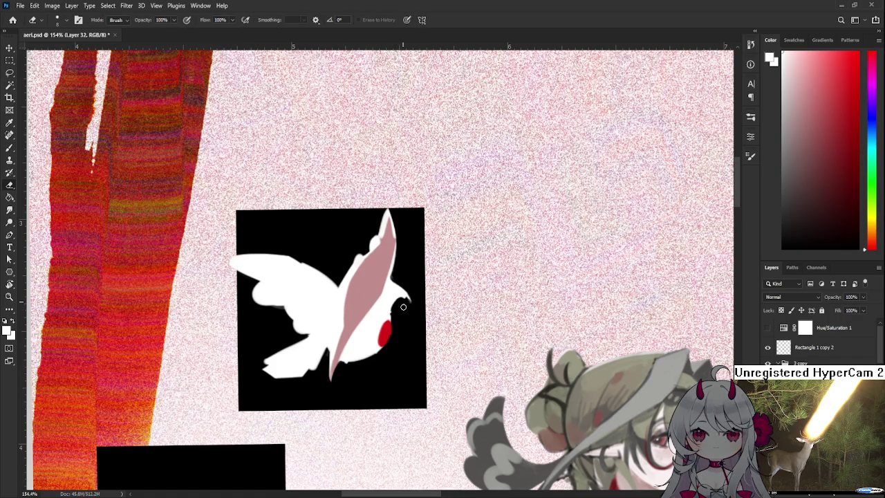
{"action": "key", "text": "b"}
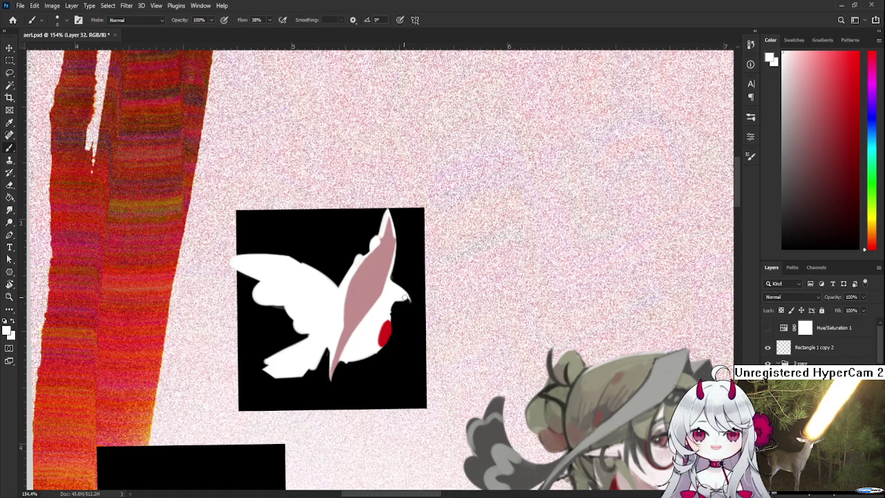
{"action": "key", "text": "r"}
{"action": "left_click_drag", "start_coordinate": [439, 300], "coordinate": [399, 299]}
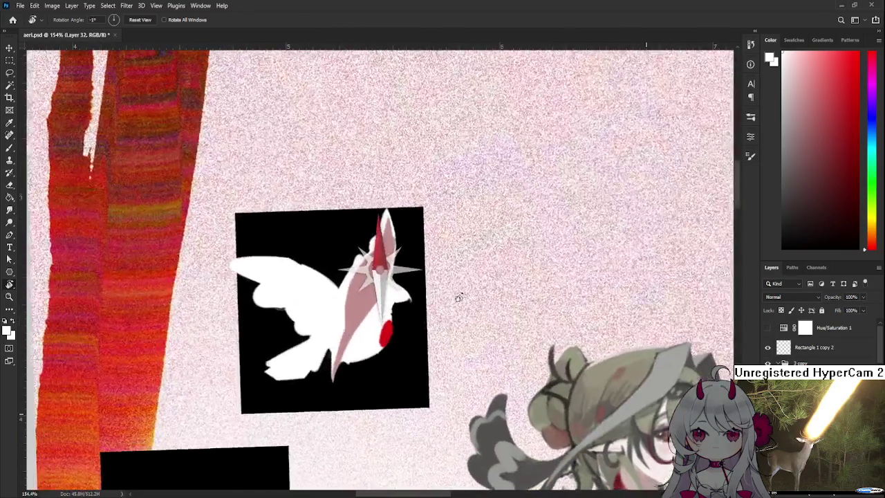
{"action": "key", "text": "e"}
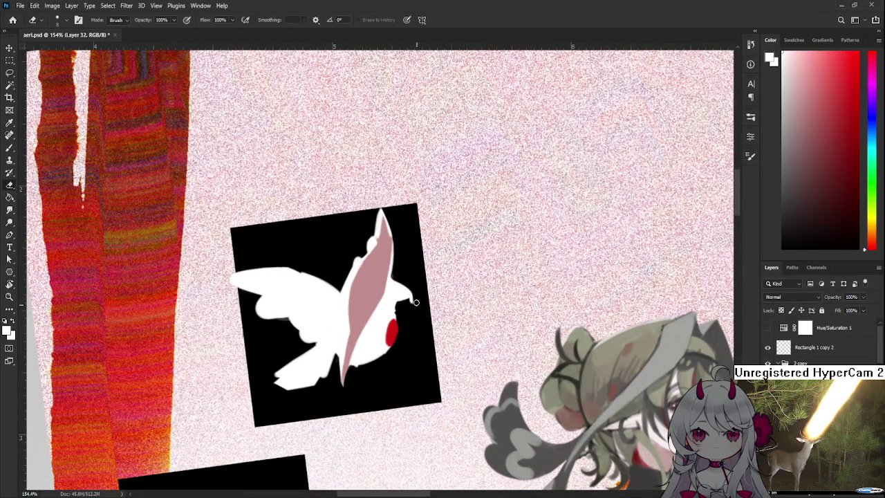
{"action": "key", "text": "b"}
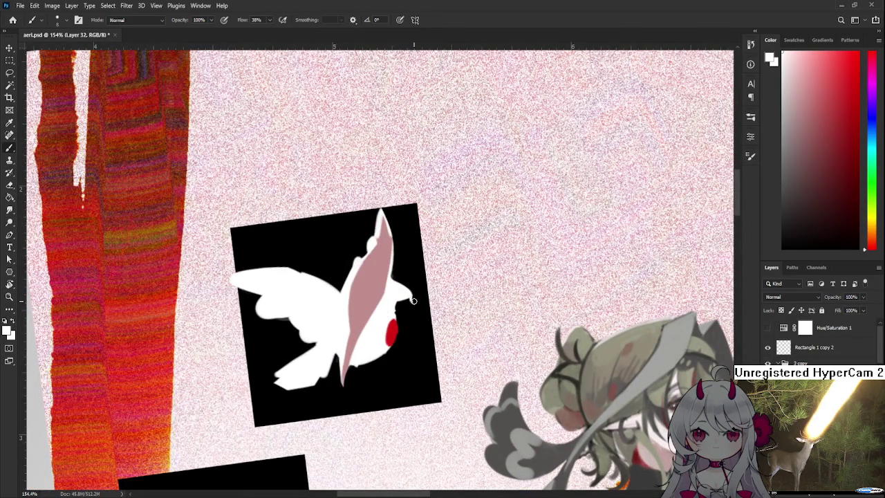
{"action": "key", "text": "e"}
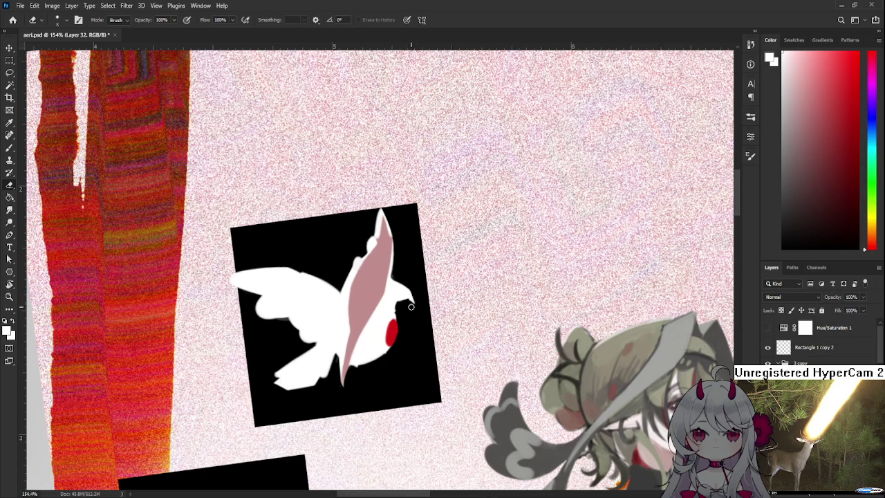
{"action": "scroll", "coordinate": [414, 312], "scroll_direction": "down", "scroll_amount": 2}
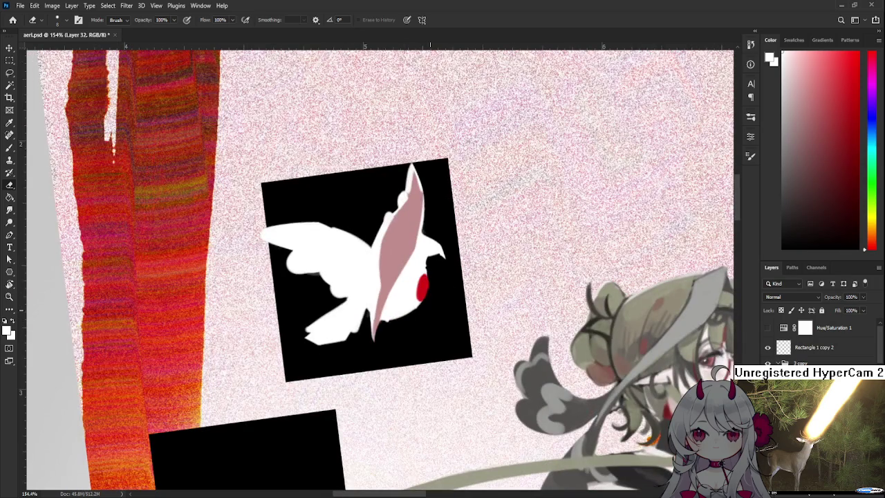
{"action": "scroll", "coordinate": [428, 242], "scroll_direction": "down", "scroll_amount": 2}
{"action": "scroll", "coordinate": [439, 195], "scroll_direction": "down", "scroll_amount": 2}
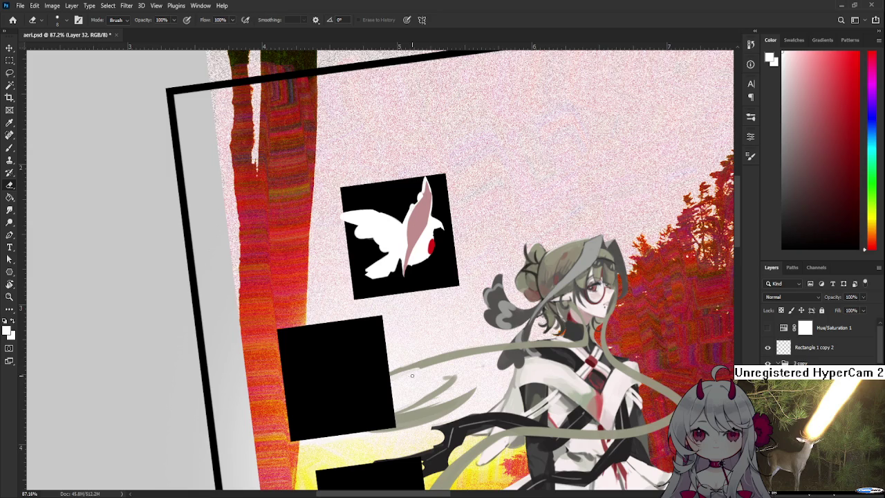
Step: Zoom in on the bird's black square and rotate the canvas view back to 0° level
{"action": "scroll", "coordinate": [361, 326], "scroll_direction": "up", "scroll_amount": 2}
{"action": "scroll", "coordinate": [361, 325], "scroll_direction": "up", "scroll_amount": 2}
{"action": "scroll", "coordinate": [362, 326], "scroll_direction": "up", "scroll_amount": 1}
{"action": "scroll", "coordinate": [362, 326], "scroll_direction": "up", "scroll_amount": 1}
{"action": "left_click_drag", "start_coordinate": [362, 326], "coordinate": [341, 342]}
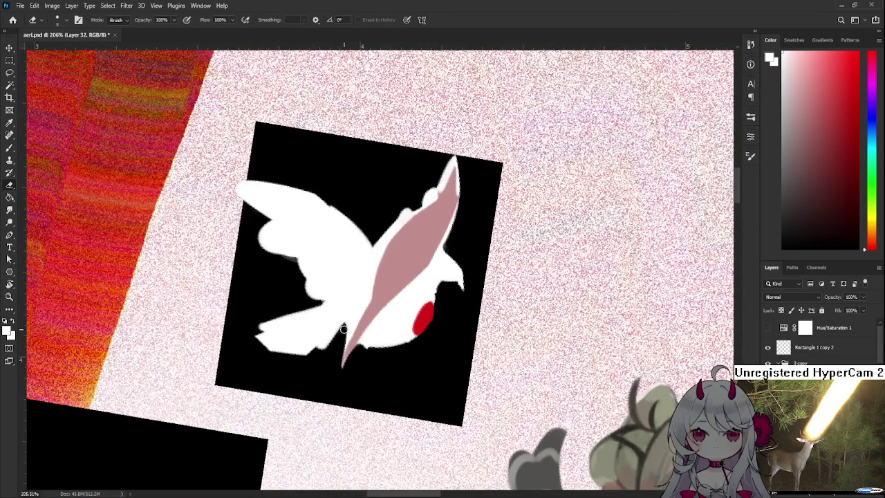
{"action": "key", "text": "r"}
{"action": "mouse_move", "coordinate": [341, 370]}
{"action": "left_mouse_down"}
{"action": "mouse_move", "coordinate": [369, 379]}
{"action": "mouse_move", "coordinate": [381, 338]}
{"action": "left_mouse_up"}
{"action": "key", "text": "e"}
{"action": "key", "text": "b"}
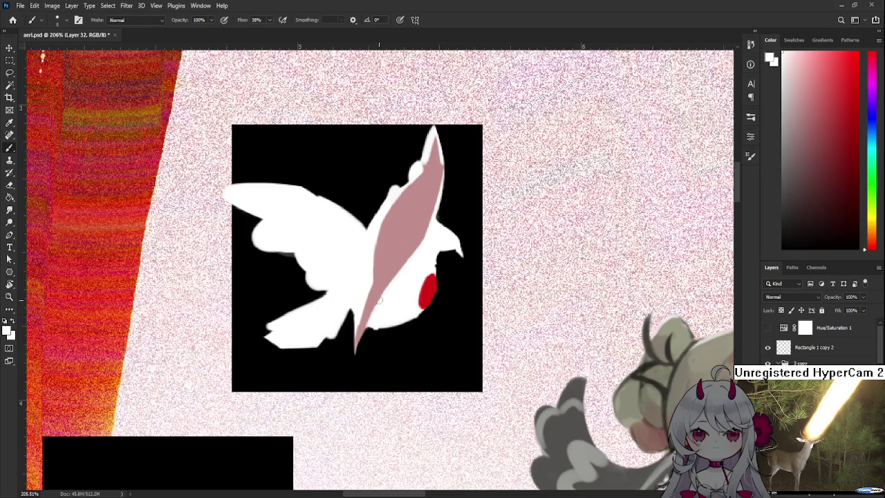
Step: Centre the bird close up, shrink the brush, and paint a short white stroke below its body
{"action": "scroll", "coordinate": [381, 311], "scroll_direction": "down", "scroll_amount": 3}
{"action": "scroll", "coordinate": [362, 291], "scroll_direction": "up", "scroll_amount": 2}
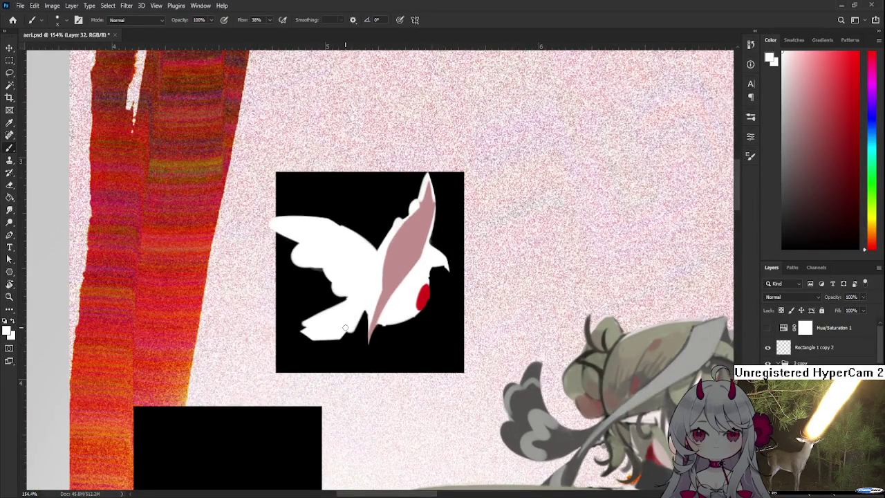
{"action": "scroll", "coordinate": [345, 328], "scroll_direction": "down", "scroll_amount": 1}
{"action": "scroll", "coordinate": [345, 328], "scroll_direction": "down", "scroll_amount": 1}
{"action": "scroll", "coordinate": [344, 330], "scroll_direction": "up", "scroll_amount": 1}
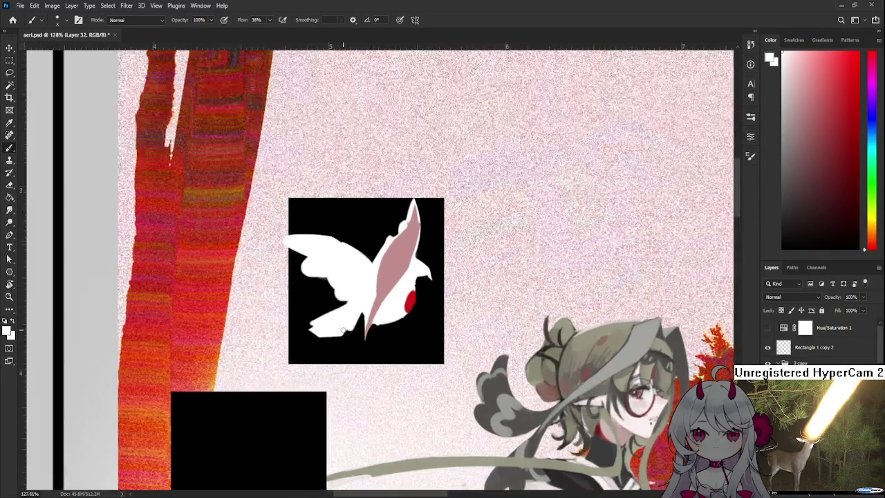
{"action": "scroll", "coordinate": [344, 330], "scroll_direction": "up", "scroll_amount": 1}
{"action": "scroll", "coordinate": [343, 330], "scroll_direction": "up", "scroll_amount": 1}
{"action": "left_click_drag", "start_coordinate": [411, 282], "coordinate": [374, 354]}
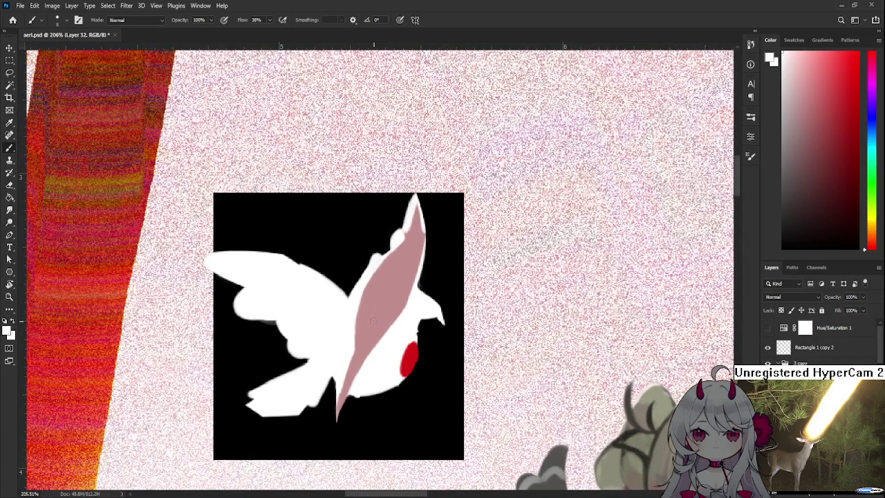
{"action": "left_click_drag", "start_coordinate": [373, 321], "coordinate": [365, 284]}
{"action": "key", "text": "bracketleft"}
{"action": "key", "text": "bracketleft"}
{"action": "key", "text": "bracketleft"}
{"action": "left_click_drag", "start_coordinate": [349, 355], "coordinate": [340, 395]}
Step: Paint a hooked white leg hanging down beneath the body and trim it with the eraser
{"action": "key", "text": "e"}
{"action": "key", "text": "b"}
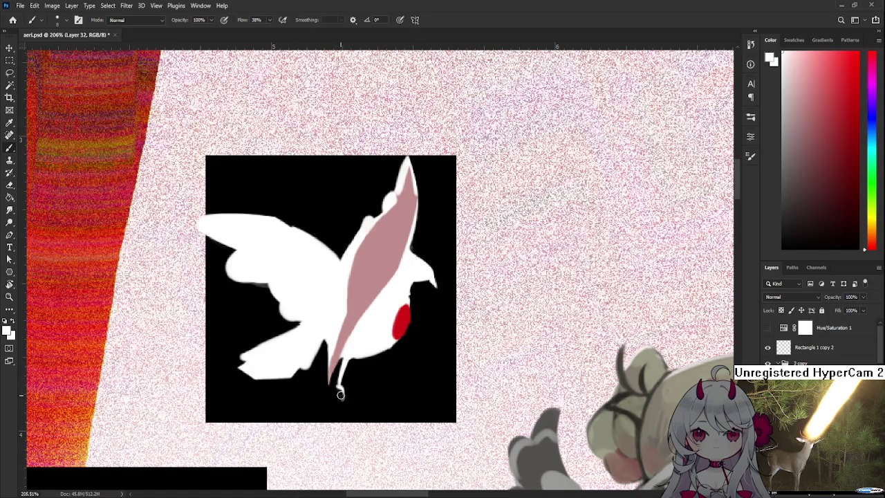
{"action": "key", "text": "e"}
{"action": "key", "text": "b"}
{"action": "left_click_drag", "start_coordinate": [339, 391], "coordinate": [341, 399]}
{"action": "key", "text": "e"}
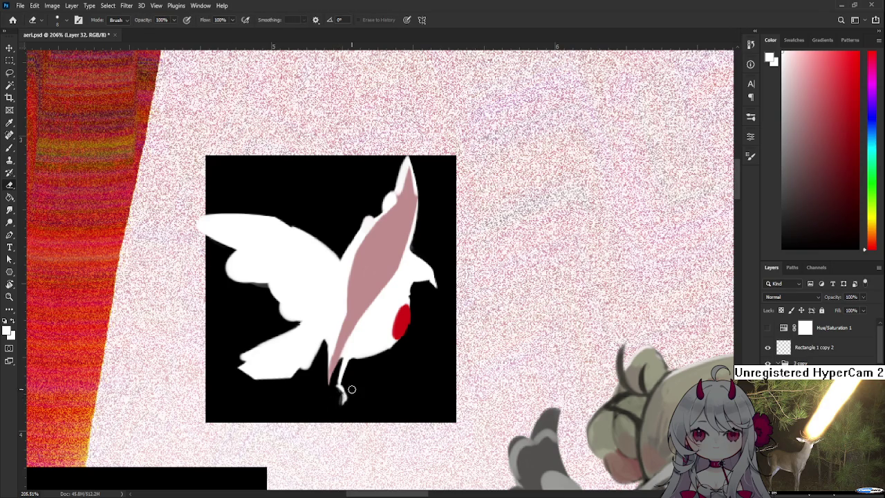
{"action": "scroll", "coordinate": [371, 386], "scroll_direction": "down", "scroll_amount": 5}
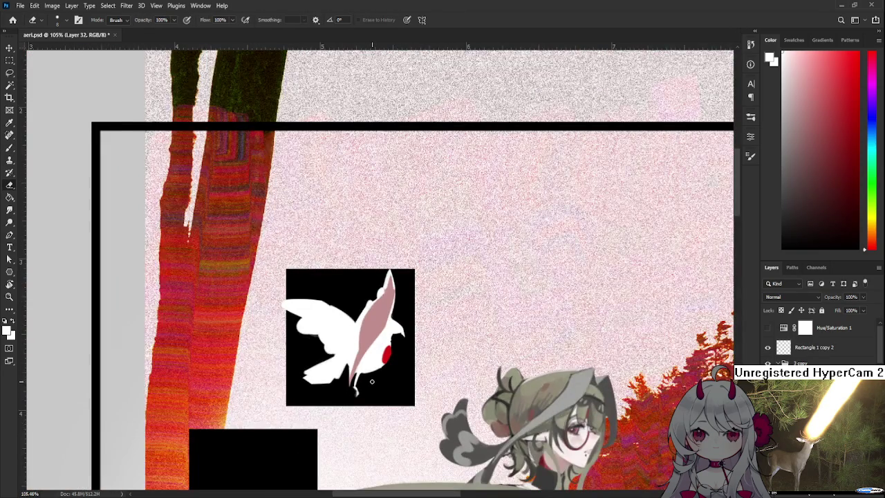
{"action": "scroll", "coordinate": [372, 383], "scroll_direction": "up", "scroll_amount": 2}
{"action": "scroll", "coordinate": [371, 382], "scroll_direction": "up", "scroll_amount": 2}
{"action": "scroll", "coordinate": [370, 381], "scroll_direction": "up", "scroll_amount": 2}
{"action": "scroll", "coordinate": [366, 377], "scroll_direction": "down", "scroll_amount": 3}
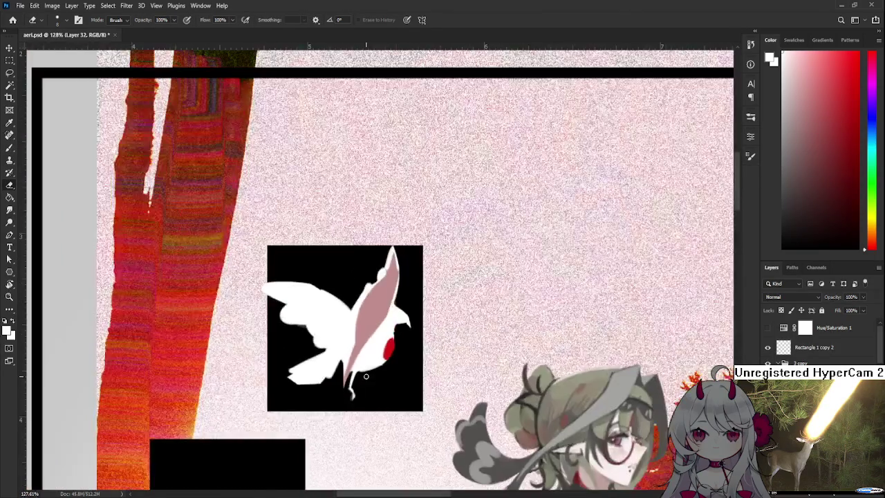
{"action": "scroll", "coordinate": [366, 379], "scroll_direction": "up", "scroll_amount": 2}
{"action": "scroll", "coordinate": [367, 381], "scroll_direction": "up", "scroll_amount": 1}
{"action": "scroll", "coordinate": [368, 384], "scroll_direction": "up", "scroll_amount": 1}
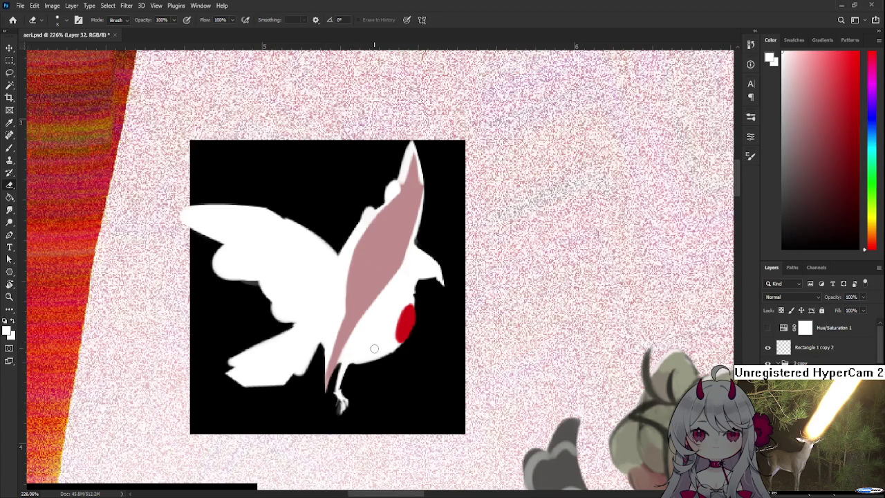
Step: Erase the bird's white legs and paint a longer pink tail trimmed to a thin point
{"action": "scroll", "coordinate": [374, 349], "scroll_direction": "down", "scroll_amount": 1}
{"action": "scroll", "coordinate": [355, 379], "scroll_direction": "up", "scroll_amount": 1}
{"action": "left_click_drag", "start_coordinate": [345, 404], "coordinate": [341, 377]}
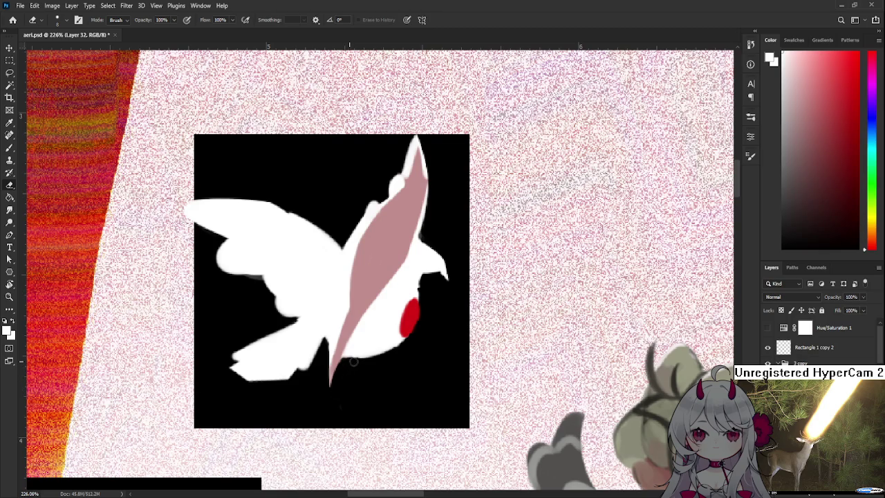
{"action": "key", "text": "b"}
{"action": "left_click", "coordinate": [342, 344], "text": "alt"}
{"action": "mouse_move", "coordinate": [341, 346]}
{"action": "left_mouse_down"}
{"action": "mouse_move", "coordinate": [323, 399]}
{"action": "mouse_move", "coordinate": [339, 381]}
{"action": "mouse_move", "coordinate": [317, 412]}
{"action": "left_mouse_up"}
{"action": "key", "text": "e"}
{"action": "left_click_drag", "start_coordinate": [339, 373], "coordinate": [316, 421]}
{"action": "left_click_drag", "start_coordinate": [317, 387], "coordinate": [322, 411]}
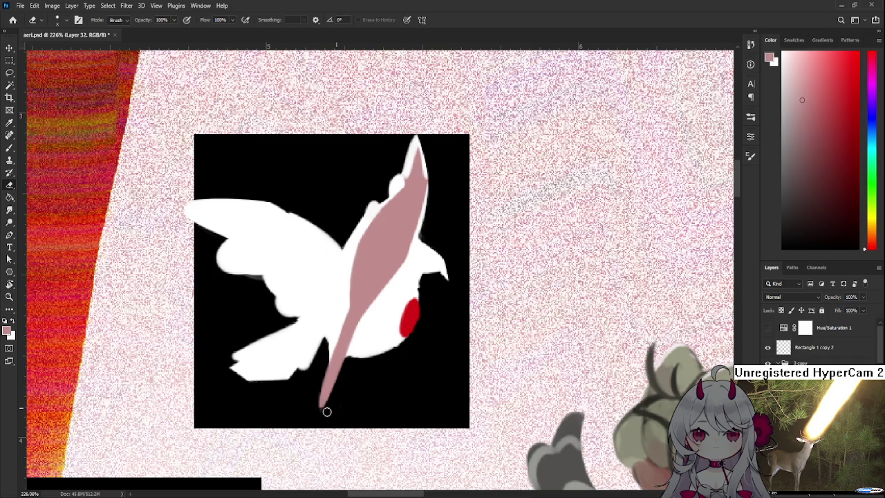
Step: Paint a thin white line down along the pink feather
{"action": "scroll", "coordinate": [387, 357], "scroll_direction": "down", "scroll_amount": 3}
{"action": "scroll", "coordinate": [386, 346], "scroll_direction": "down", "scroll_amount": 3}
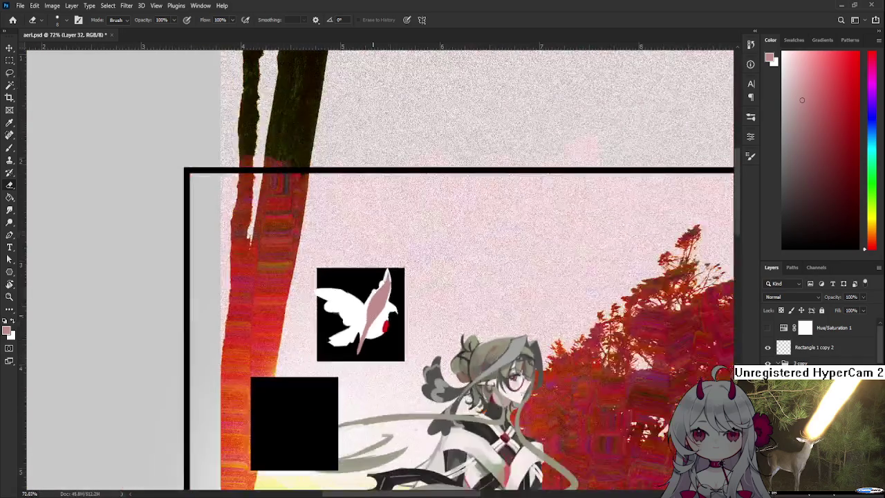
{"action": "scroll", "coordinate": [387, 343], "scroll_direction": "down", "scroll_amount": 2}
{"action": "scroll", "coordinate": [383, 339], "scroll_direction": "down", "scroll_amount": 1}
{"action": "scroll", "coordinate": [373, 318], "scroll_direction": "up", "scroll_amount": 3}
{"action": "scroll", "coordinate": [364, 298], "scroll_direction": "up", "scroll_amount": 2}
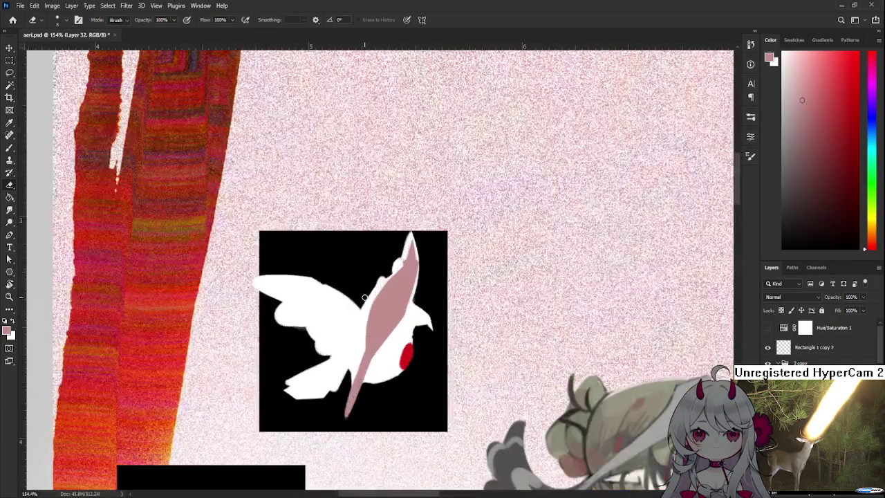
{"action": "scroll", "coordinate": [364, 298], "scroll_direction": "up", "scroll_amount": 2}
{"action": "key", "text": "b"}
{"action": "key", "text": "x"}
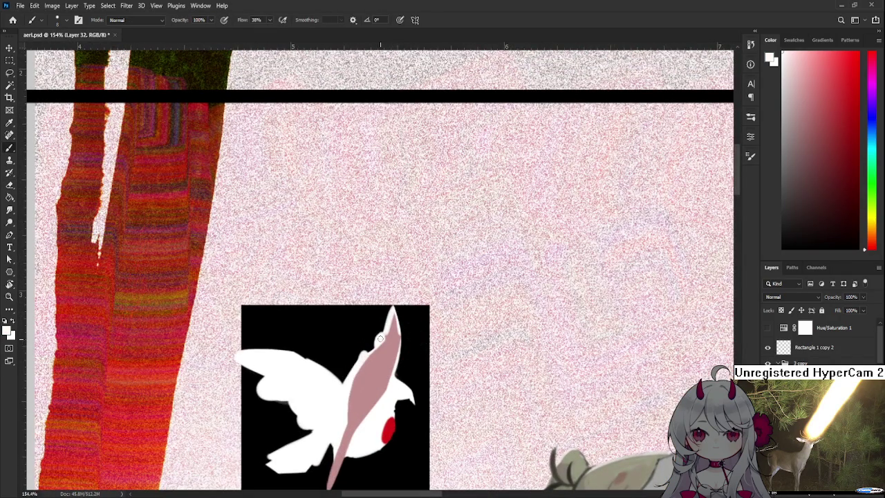
{"action": "left_click_drag", "start_coordinate": [379, 332], "coordinate": [380, 371]}
Step: Sample the red of the bird's eye as the paint colour
{"action": "scroll", "coordinate": [387, 330], "scroll_direction": "down", "scroll_amount": 2}
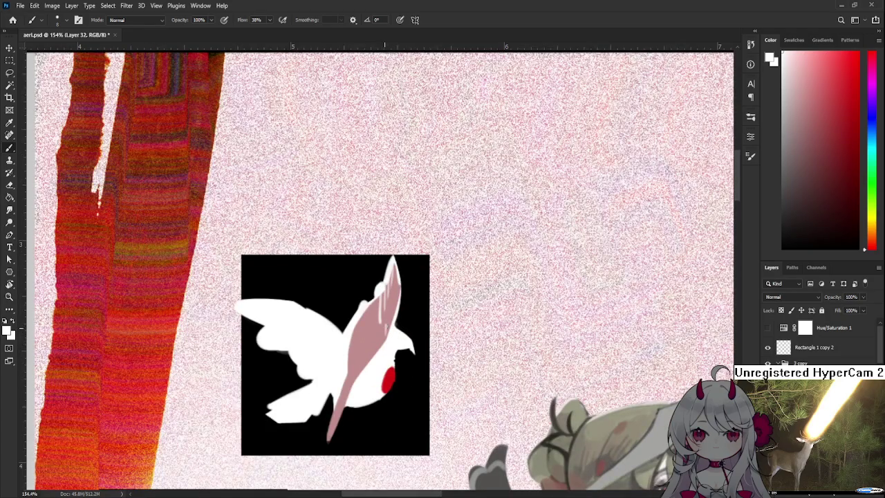
{"action": "scroll", "coordinate": [388, 328], "scroll_direction": "down", "scroll_amount": 1}
{"action": "left_click", "coordinate": [387, 335], "text": "alt"}
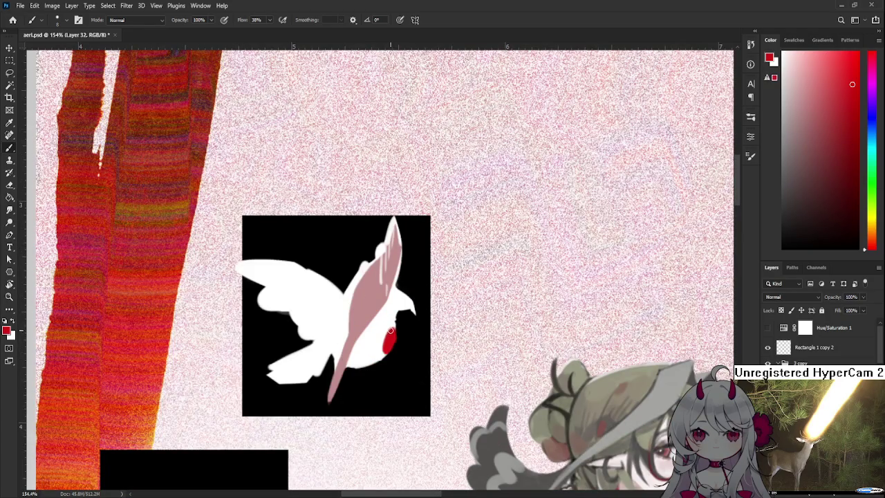
{"action": "key", "text": "x"}
{"action": "left_click", "coordinate": [388, 335], "text": "alt"}
{"action": "left_click", "coordinate": [390, 322], "text": "alt"}
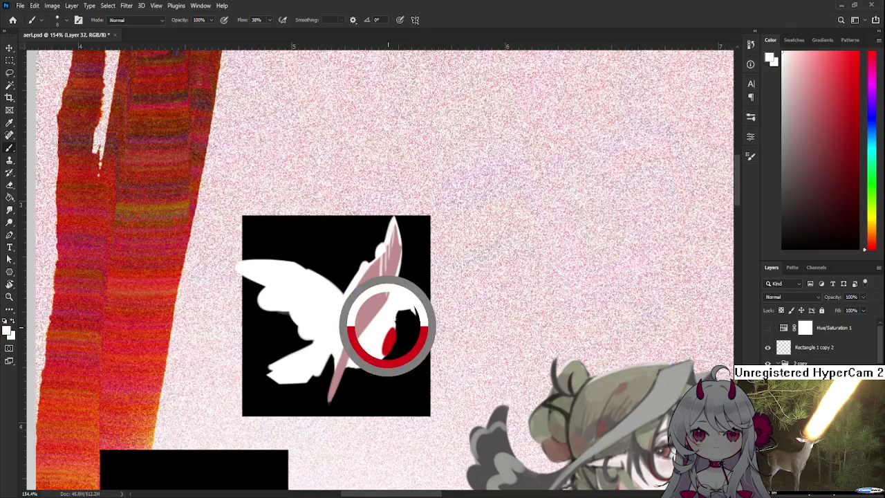
{"action": "scroll", "coordinate": [387, 330], "scroll_direction": "down", "scroll_amount": 2}
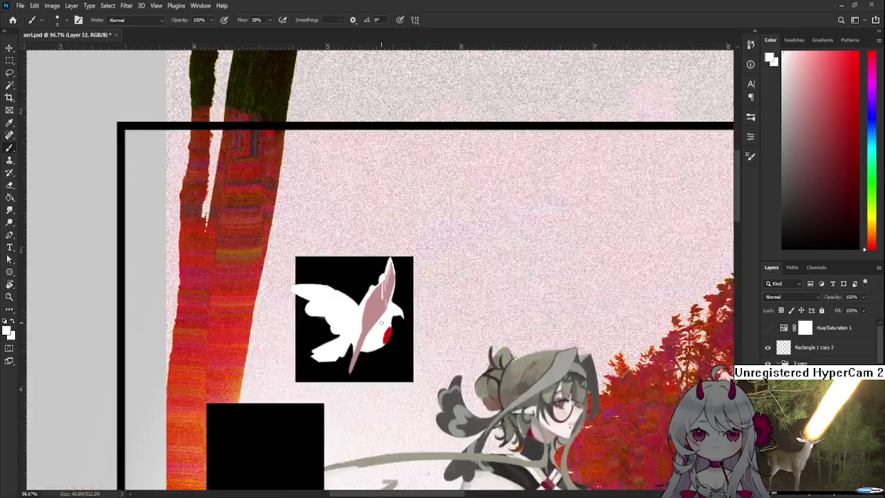
{"action": "scroll", "coordinate": [382, 324], "scroll_direction": "down", "scroll_amount": 2}
{"action": "scroll", "coordinate": [382, 322], "scroll_direction": "down", "scroll_amount": 2}
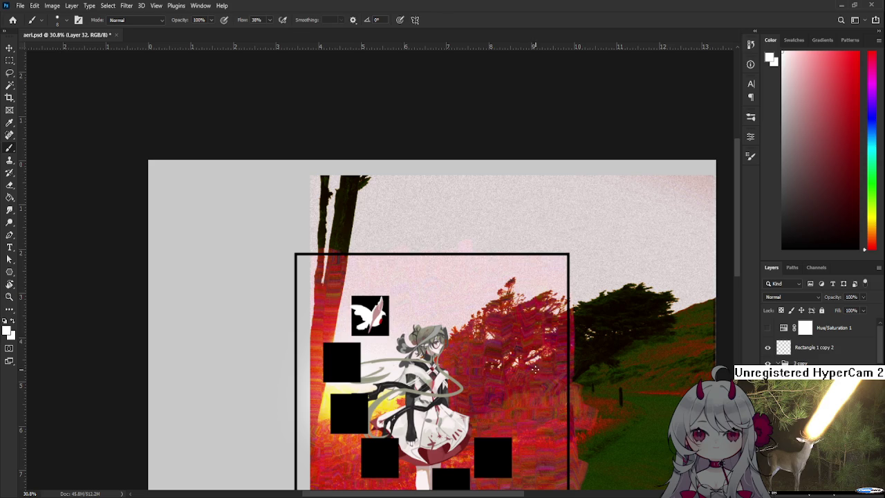
{"action": "scroll", "coordinate": [375, 372], "scroll_direction": "up", "scroll_amount": 3}
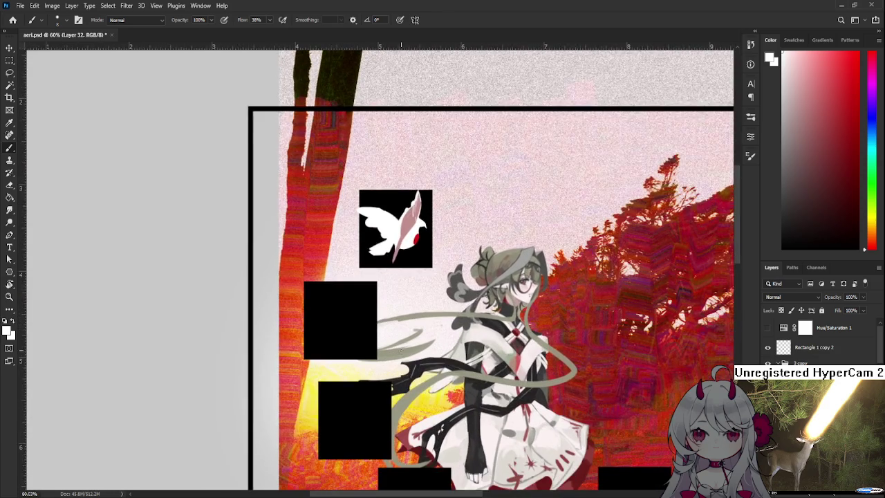
{"action": "scroll", "coordinate": [395, 322], "scroll_direction": "down", "scroll_amount": 3}
{"action": "scroll", "coordinate": [400, 253], "scroll_direction": "up", "scroll_amount": 4}
{"action": "scroll", "coordinate": [404, 304], "scroll_direction": "up", "scroll_amount": 2}
{"action": "scroll", "coordinate": [415, 304], "scroll_direction": "down", "scroll_amount": 1}
{"action": "scroll", "coordinate": [429, 301], "scroll_direction": "up", "scroll_amount": 2}
{"action": "scroll", "coordinate": [444, 298], "scroll_direction": "down", "scroll_amount": 3}
{"action": "scroll", "coordinate": [415, 277], "scroll_direction": "down", "scroll_amount": 2}
{"action": "scroll", "coordinate": [359, 221], "scroll_direction": "down", "scroll_amount": 2}
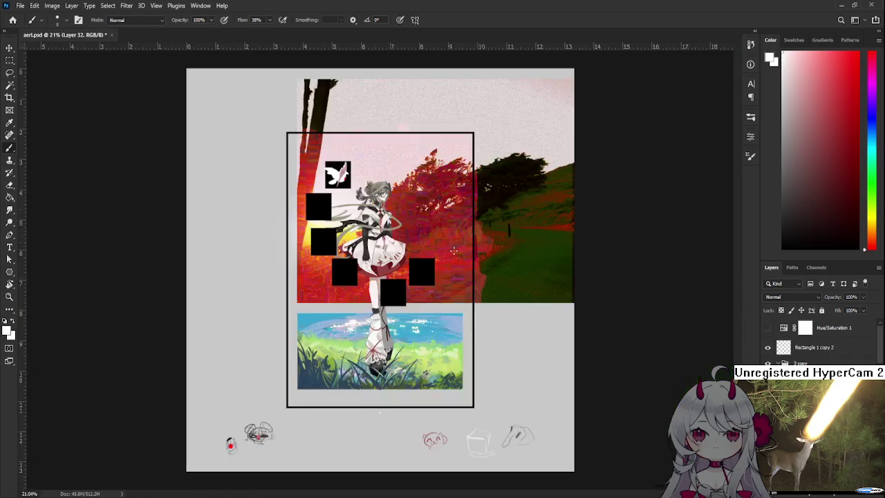
{"action": "scroll", "coordinate": [332, 173], "scroll_direction": "up", "scroll_amount": 1}
{"action": "scroll", "coordinate": [321, 154], "scroll_direction": "up", "scroll_amount": 1}
{"action": "scroll", "coordinate": [320, 154], "scroll_direction": "up", "scroll_amount": 2}
{"action": "scroll", "coordinate": [320, 153], "scroll_direction": "up", "scroll_amount": 2}
{"action": "scroll", "coordinate": [320, 153], "scroll_direction": "up", "scroll_amount": 1}
{"action": "key", "text": "ctrl+t"}
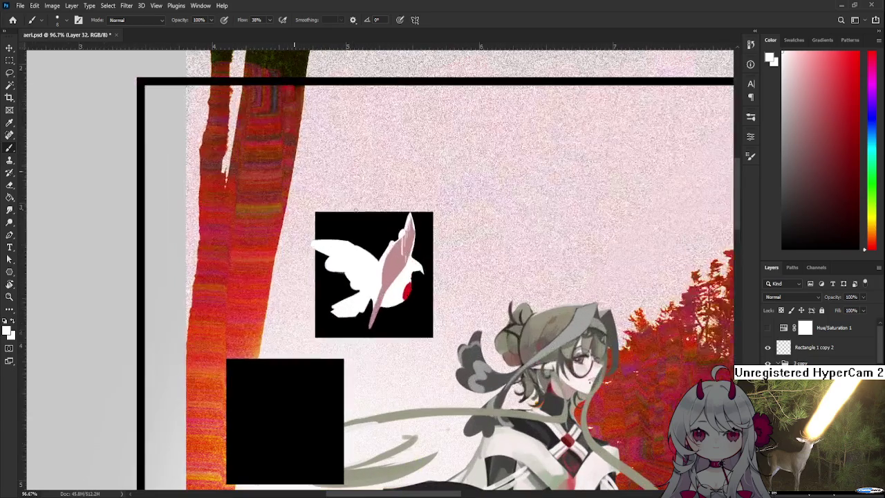
{"action": "mouse_move", "coordinate": [378, 289]}
{"action": "left_mouse_down"}
{"action": "mouse_move", "coordinate": [397, 247]}
{"action": "mouse_move", "coordinate": [379, 292]}
{"action": "left_mouse_up"}
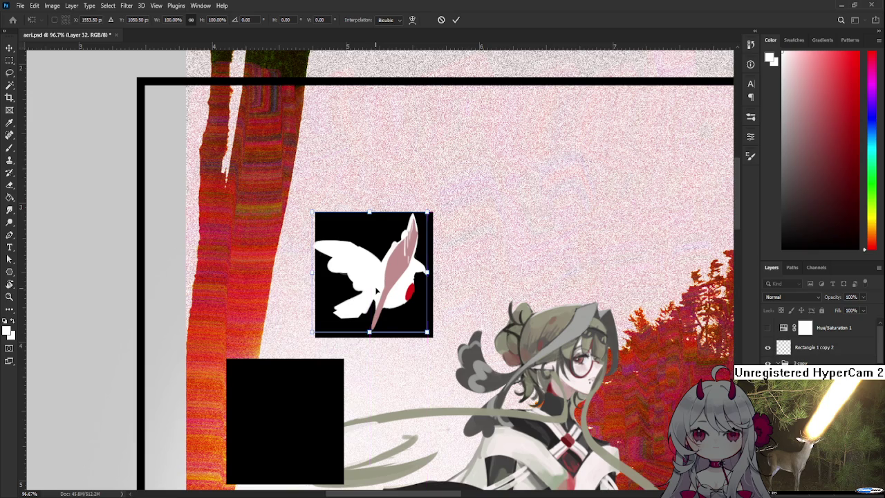
{"action": "key", "text": "Return"}
{"action": "key", "text": "b"}
{"action": "scroll", "coordinate": [552, 278], "scroll_direction": "down", "scroll_amount": 2}
{"action": "scroll", "coordinate": [552, 278], "scroll_direction": "down", "scroll_amount": 2}
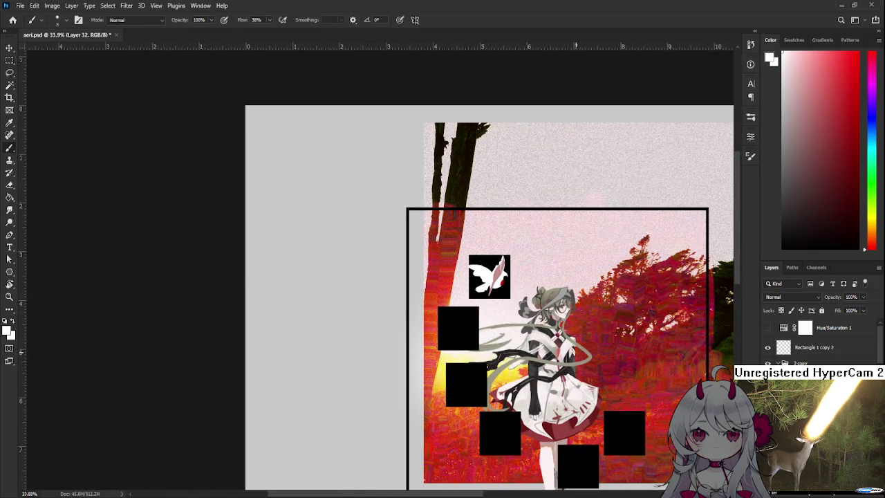
{"action": "left_click_drag", "start_coordinate": [567, 392], "coordinate": [422, 254]}
{"action": "scroll", "coordinate": [421, 235], "scroll_direction": "down", "scroll_amount": 2}
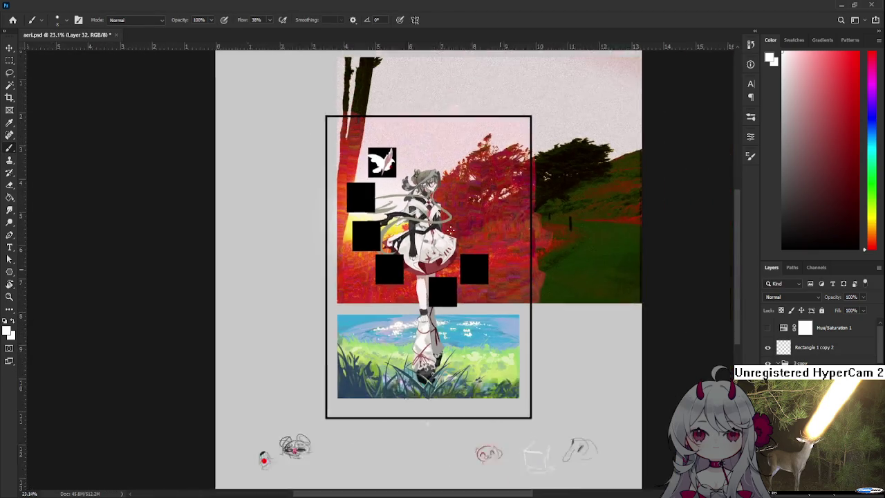
{"action": "scroll", "coordinate": [417, 213], "scroll_direction": "up", "scroll_amount": 1}
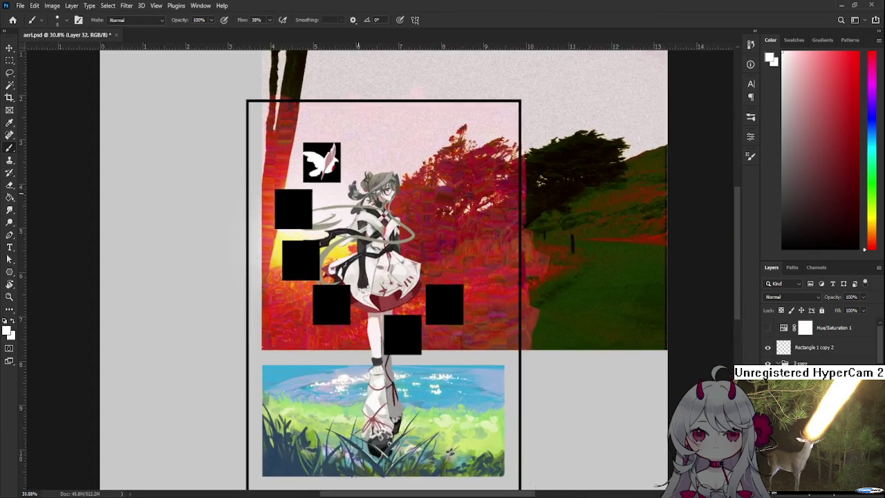
{"action": "scroll", "coordinate": [394, 236], "scroll_direction": "up", "scroll_amount": 1}
{"action": "scroll", "coordinate": [374, 259], "scroll_direction": "up", "scroll_amount": 1}
{"action": "scroll", "coordinate": [374, 259], "scroll_direction": "up", "scroll_amount": 1}
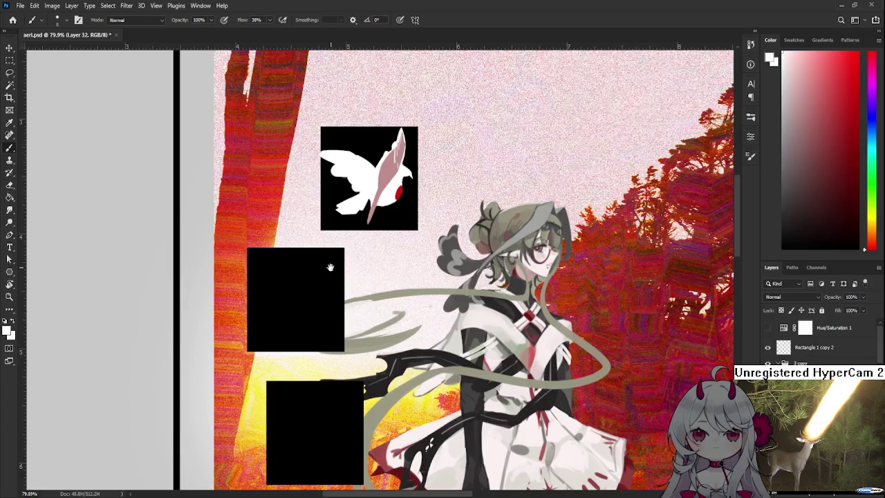
{"action": "scroll", "coordinate": [355, 276], "scroll_direction": "up", "scroll_amount": 1}
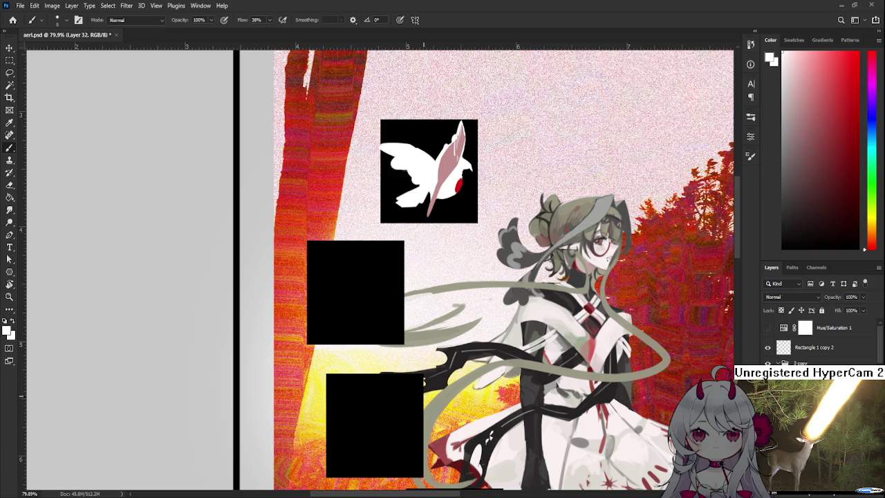
Step: Sample the feather's pink, paint over its white streaks and widen its left edge
{"action": "scroll", "coordinate": [389, 355], "scroll_direction": "down", "scroll_amount": 5}
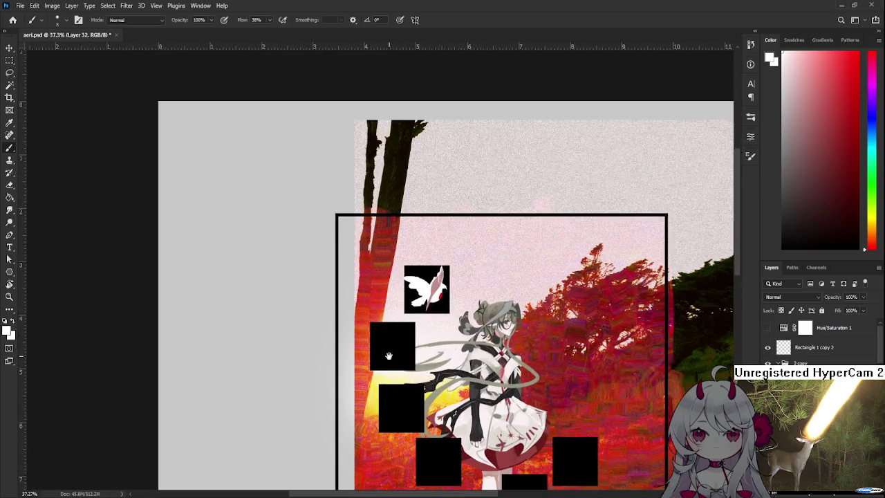
{"action": "left_click_drag", "start_coordinate": [389, 356], "coordinate": [312, 188]}
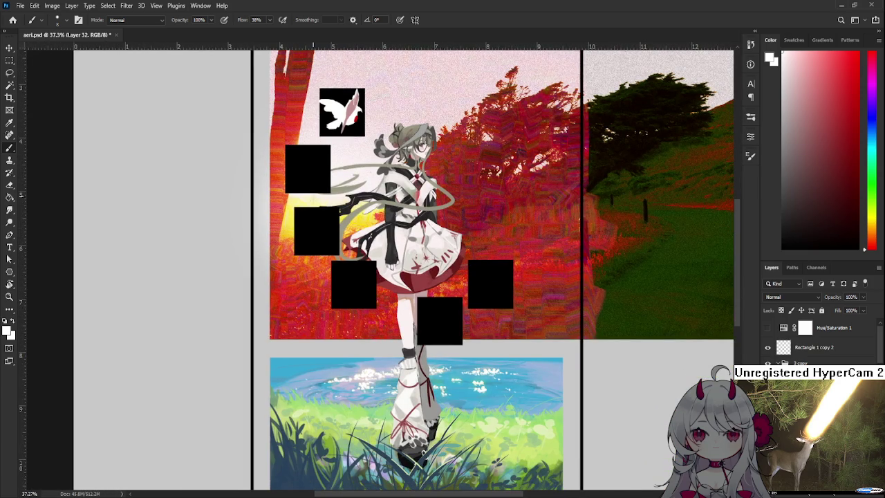
{"action": "scroll", "coordinate": [312, 188], "scroll_direction": "down", "scroll_amount": 1}
{"action": "scroll", "coordinate": [313, 188], "scroll_direction": "up", "scroll_amount": 2}
{"action": "scroll", "coordinate": [312, 188], "scroll_direction": "up", "scroll_amount": 1}
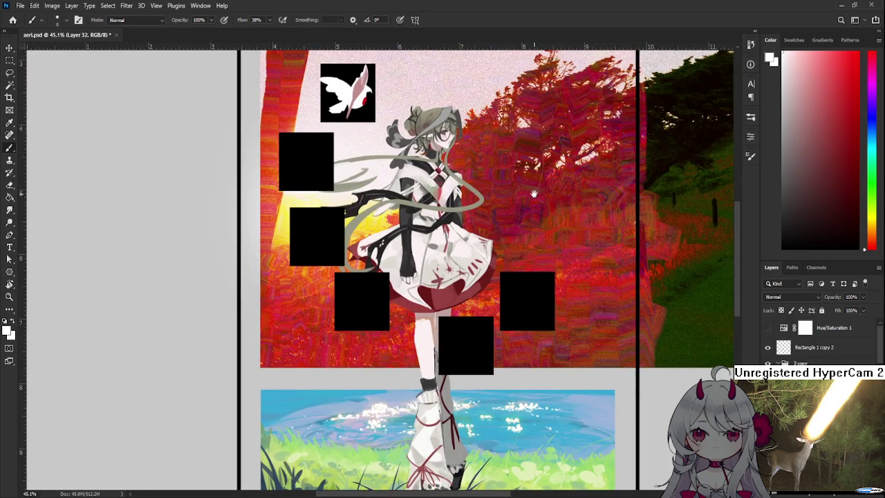
{"action": "left_click_drag", "start_coordinate": [536, 194], "coordinate": [561, 263]}
{"action": "scroll", "coordinate": [415, 262], "scroll_direction": "up", "scroll_amount": 2}
{"action": "left_click_drag", "start_coordinate": [427, 261], "coordinate": [416, 285]}
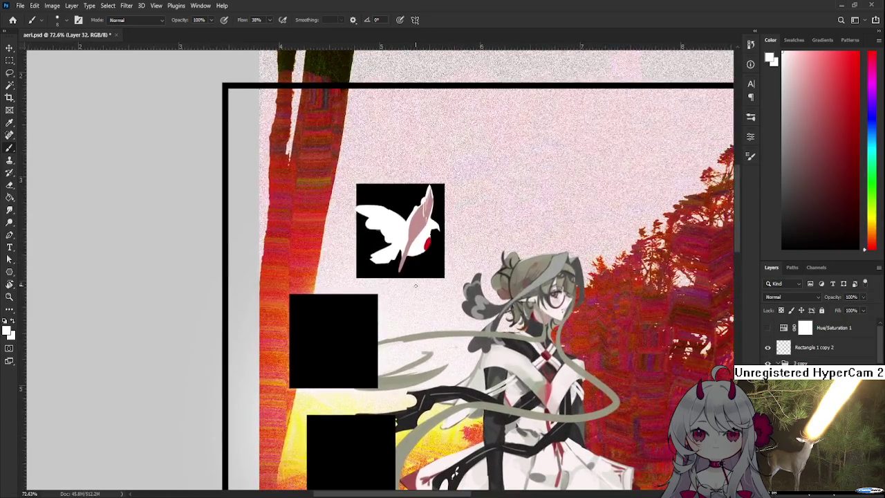
{"action": "scroll", "coordinate": [415, 285], "scroll_direction": "down", "scroll_amount": 3}
{"action": "scroll", "coordinate": [416, 285], "scroll_direction": "up", "scroll_amount": 1}
{"action": "scroll", "coordinate": [416, 285], "scroll_direction": "down", "scroll_amount": 2}
{"action": "scroll", "coordinate": [443, 285], "scroll_direction": "down", "scroll_amount": 1}
{"action": "scroll", "coordinate": [419, 274], "scroll_direction": "down", "scroll_amount": 1}
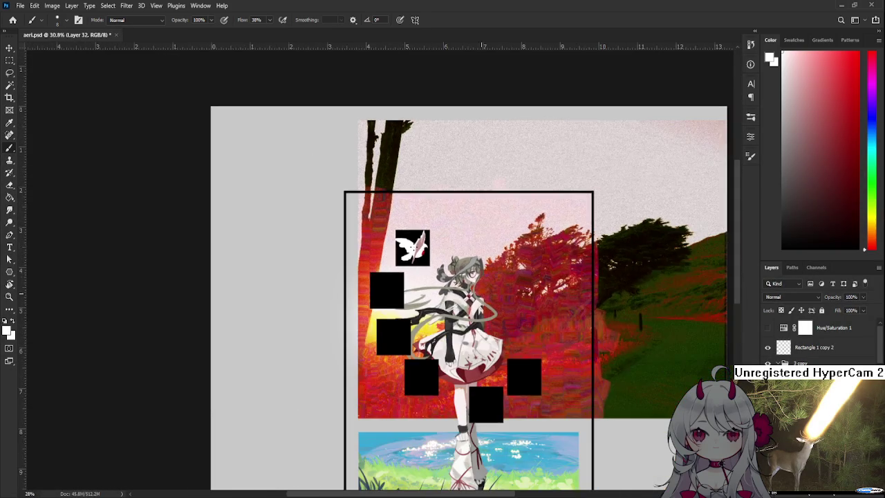
{"action": "scroll", "coordinate": [418, 274], "scroll_direction": "down", "scroll_amount": 1}
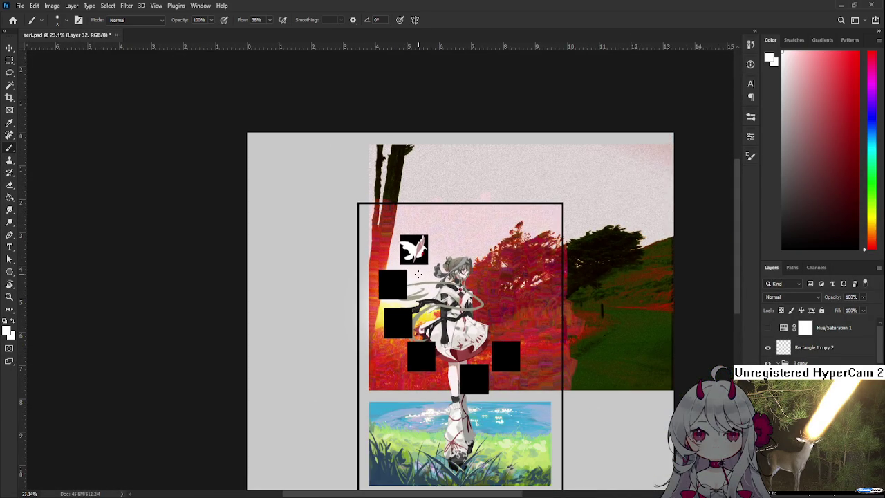
{"action": "scroll", "coordinate": [419, 274], "scroll_direction": "up", "scroll_amount": 1}
{"action": "scroll", "coordinate": [419, 270], "scroll_direction": "up", "scroll_amount": 1}
{"action": "scroll", "coordinate": [418, 256], "scroll_direction": "up", "scroll_amount": 2}
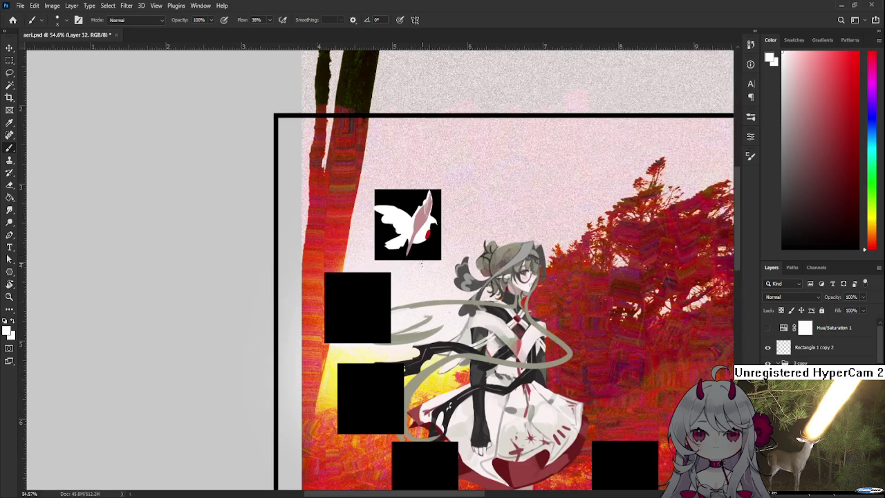
{"action": "scroll", "coordinate": [426, 228], "scroll_direction": "up", "scroll_amount": 1}
{"action": "scroll", "coordinate": [432, 207], "scroll_direction": "up", "scroll_amount": 1}
{"action": "scroll", "coordinate": [436, 197], "scroll_direction": "up", "scroll_amount": 1}
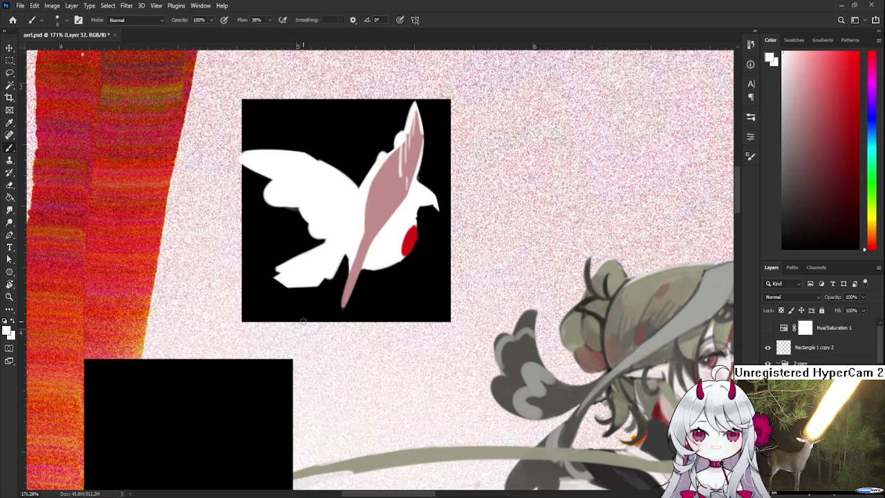
{"action": "scroll", "coordinate": [346, 250], "scroll_direction": "down", "scroll_amount": 3}
{"action": "scroll", "coordinate": [346, 250], "scroll_direction": "up", "scroll_amount": 1}
{"action": "scroll", "coordinate": [347, 249], "scroll_direction": "up", "scroll_amount": 1}
{"action": "scroll", "coordinate": [349, 245], "scroll_direction": "up", "scroll_amount": 1}
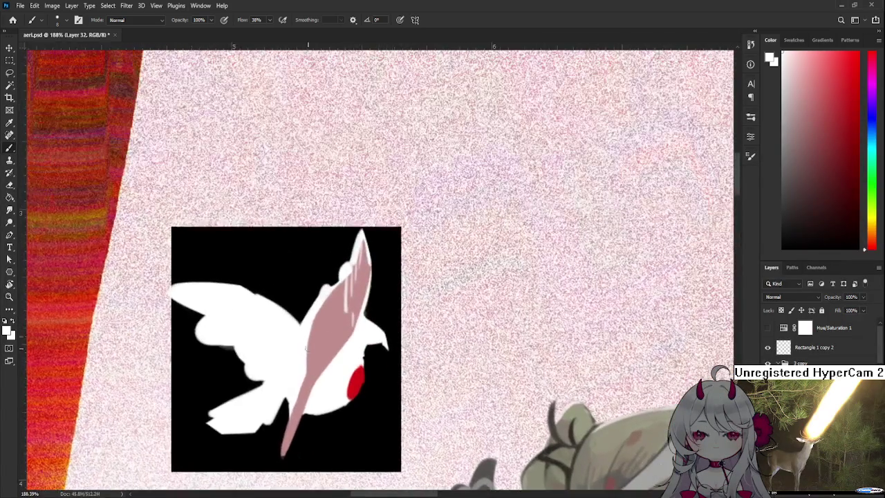
{"action": "scroll", "coordinate": [353, 316], "scroll_direction": "up", "scroll_amount": 1}
{"action": "left_click", "coordinate": [336, 296], "text": "alt"}
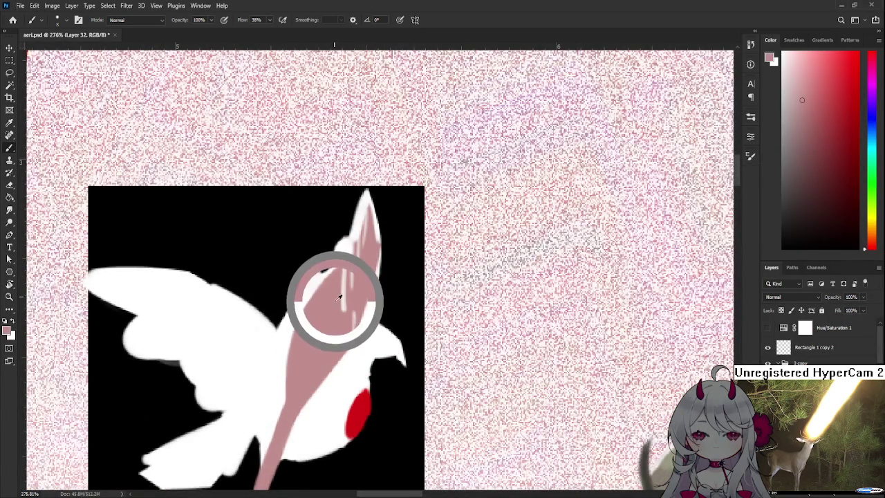
{"action": "mouse_move", "coordinate": [345, 311]}
{"action": "left_mouse_down"}
{"action": "mouse_move", "coordinate": [355, 260]}
{"action": "mouse_move", "coordinate": [338, 256]}
{"action": "mouse_move", "coordinate": [352, 247]}
{"action": "left_mouse_up"}
{"action": "mouse_move", "coordinate": [312, 294]}
{"action": "left_mouse_down"}
{"action": "mouse_move", "coordinate": [273, 378]}
{"action": "mouse_move", "coordinate": [301, 333]}
{"action": "mouse_move", "coordinate": [348, 306]}
{"action": "mouse_move", "coordinate": [343, 260]}
{"action": "left_mouse_up"}
Step: With a larger brush, fill the white wedge beside the red spot pink, undoing strokes over the spot
{"action": "left_click_drag", "start_coordinate": [344, 315], "coordinate": [344, 260]}
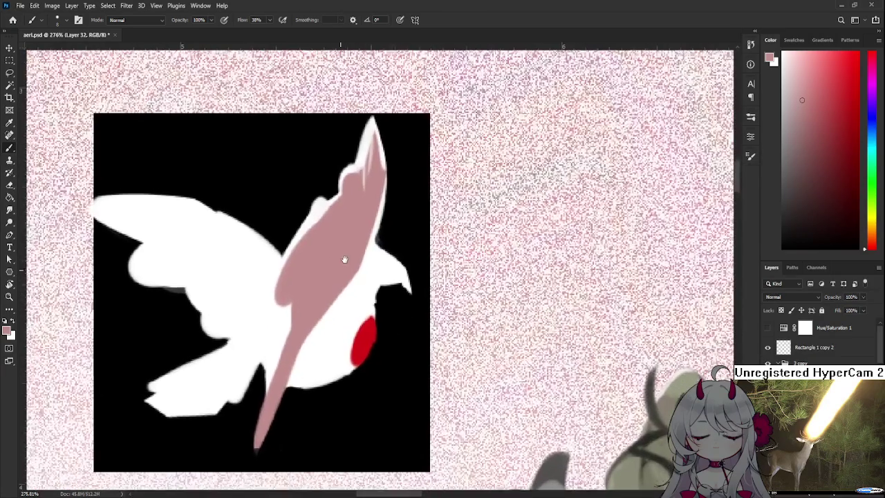
{"action": "key", "text": "bracketright"}
{"action": "key", "text": "bracketright"}
{"action": "key", "text": "bracketright"}
{"action": "mouse_move", "coordinate": [327, 292]}
{"action": "left_mouse_down"}
{"action": "mouse_move", "coordinate": [312, 308]}
{"action": "mouse_move", "coordinate": [335, 273]}
{"action": "left_mouse_up"}
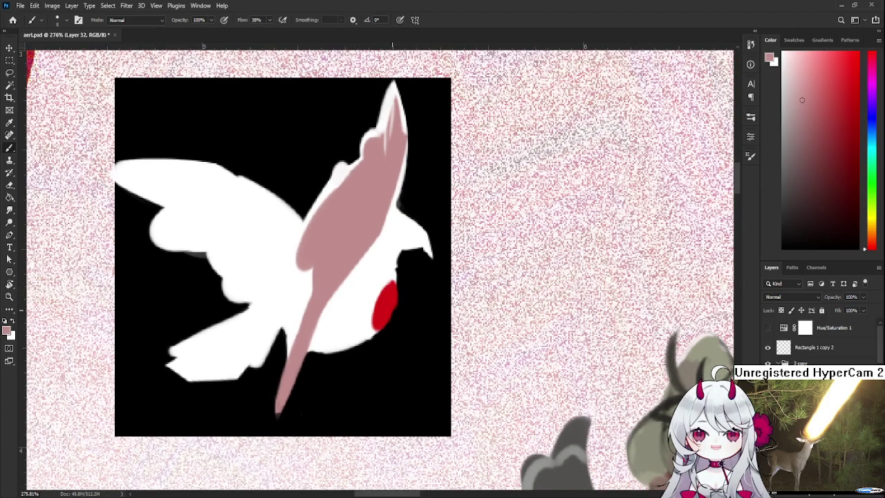
{"action": "scroll", "coordinate": [391, 304], "scroll_direction": "up", "scroll_amount": 2}
{"action": "left_click", "coordinate": [384, 327], "text": "alt"}
{"action": "left_click_drag", "start_coordinate": [386, 327], "coordinate": [377, 370]}
{"action": "key", "text": "ctrl+z"}
{"action": "left_click_drag", "start_coordinate": [389, 324], "coordinate": [377, 370]}
{"action": "key", "text": "ctrl+z"}
{"action": "left_click", "coordinate": [383, 339], "text": "alt"}
{"action": "scroll", "coordinate": [397, 315], "scroll_direction": "down", "scroll_amount": 3}
Step: Scale the pink-accented bird down to about 74% around its centre with Free Transform
{"action": "scroll", "coordinate": [397, 316], "scroll_direction": "down", "scroll_amount": 2}
{"action": "scroll", "coordinate": [397, 315], "scroll_direction": "down", "scroll_amount": 2}
{"action": "scroll", "coordinate": [397, 316], "scroll_direction": "down", "scroll_amount": 3}
{"action": "scroll", "coordinate": [398, 301], "scroll_direction": "down", "scroll_amount": 1}
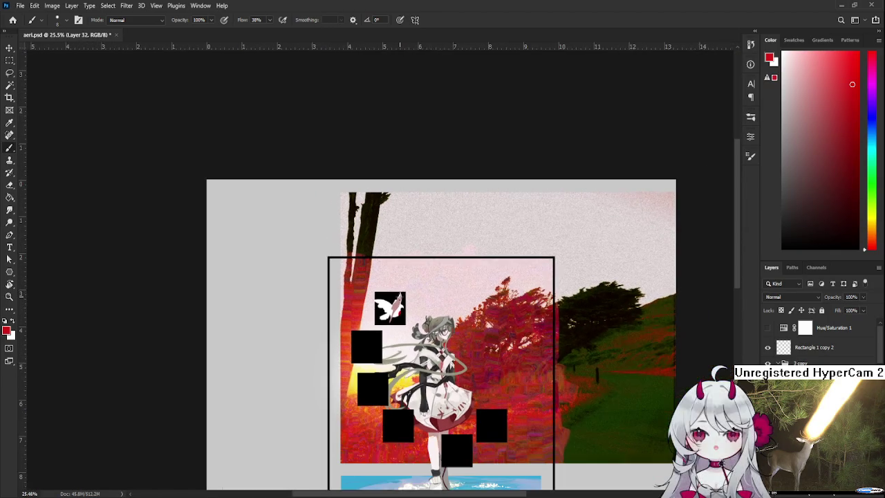
{"action": "scroll", "coordinate": [390, 308], "scroll_direction": "up", "scroll_amount": 1}
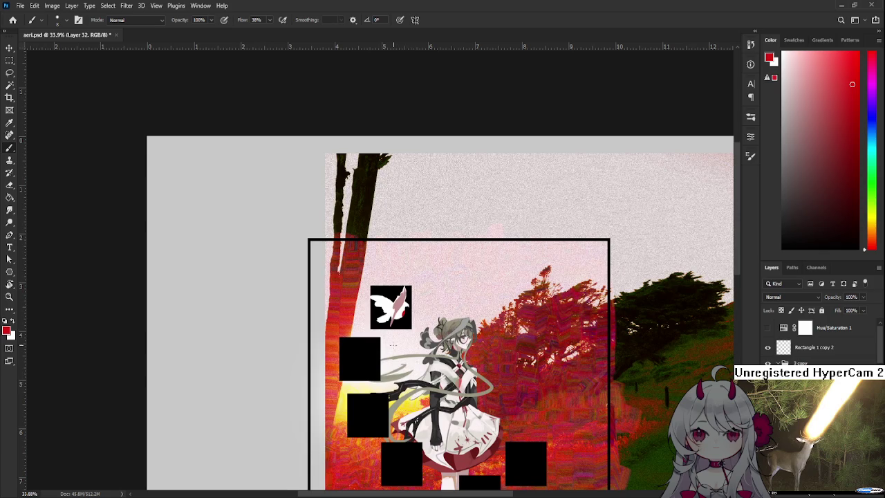
{"action": "scroll", "coordinate": [394, 331], "scroll_direction": "up", "scroll_amount": 1}
{"action": "scroll", "coordinate": [395, 330], "scroll_direction": "up", "scroll_amount": 1}
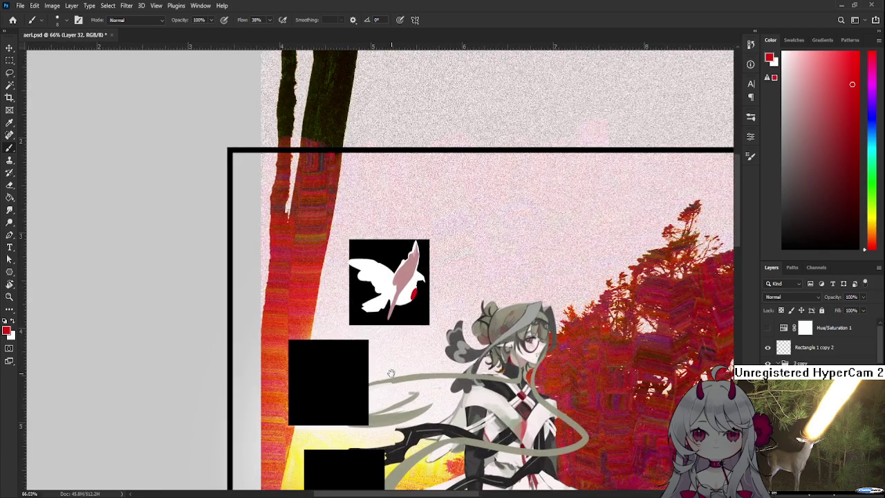
{"action": "left_click_drag", "start_coordinate": [391, 373], "coordinate": [388, 325]}
{"action": "scroll", "coordinate": [386, 290], "scroll_direction": "down", "scroll_amount": 2}
{"action": "scroll", "coordinate": [385, 291], "scroll_direction": "up", "scroll_amount": 1}
{"action": "scroll", "coordinate": [386, 289], "scroll_direction": "up", "scroll_amount": 1}
{"action": "scroll", "coordinate": [387, 288], "scroll_direction": "up", "scroll_amount": 1}
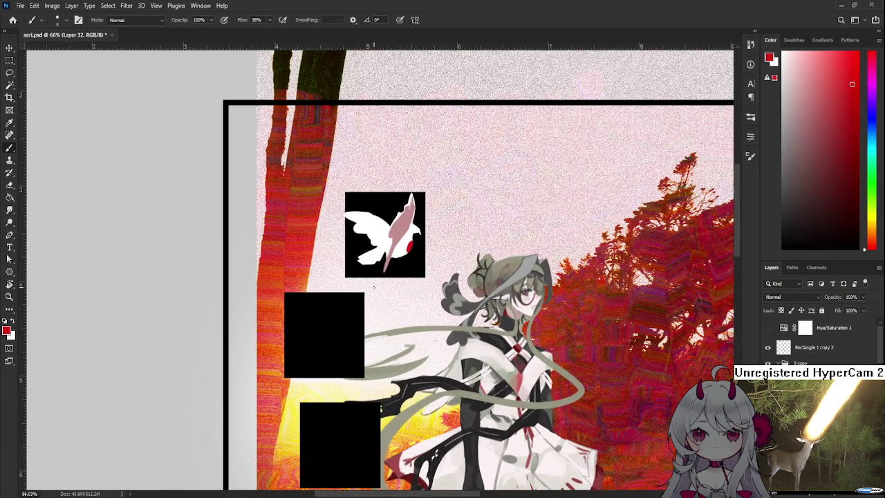
{"action": "scroll", "coordinate": [378, 283], "scroll_direction": "down", "scroll_amount": 2}
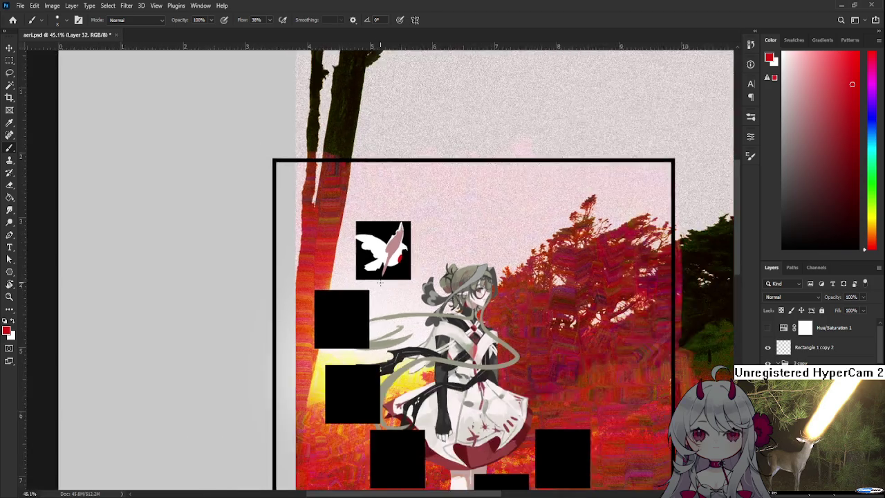
{"action": "scroll", "coordinate": [378, 283], "scroll_direction": "down", "scroll_amount": 1}
{"action": "scroll", "coordinate": [377, 283], "scroll_direction": "down", "scroll_amount": 1}
{"action": "scroll", "coordinate": [378, 284], "scroll_direction": "up", "scroll_amount": 1}
{"action": "scroll", "coordinate": [351, 249], "scroll_direction": "up", "scroll_amount": 1}
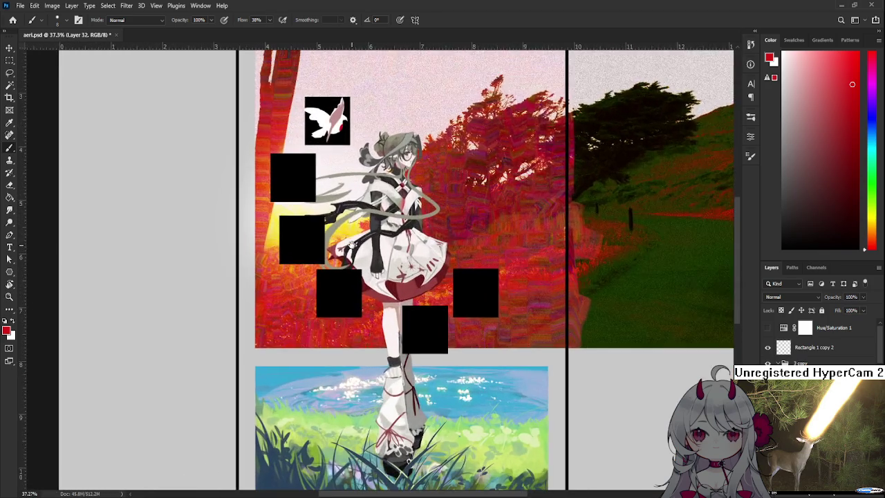
{"action": "scroll", "coordinate": [351, 249], "scroll_direction": "up", "scroll_amount": 2}
{"action": "scroll", "coordinate": [349, 304], "scroll_direction": "up", "scroll_amount": 1}
{"action": "scroll", "coordinate": [337, 303], "scroll_direction": "up", "scroll_amount": 2}
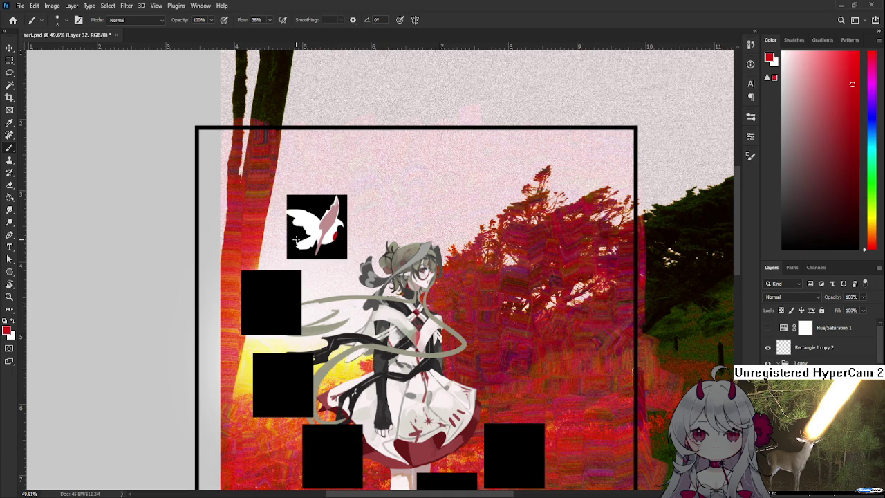
{"action": "scroll", "coordinate": [298, 239], "scroll_direction": "up", "scroll_amount": 2}
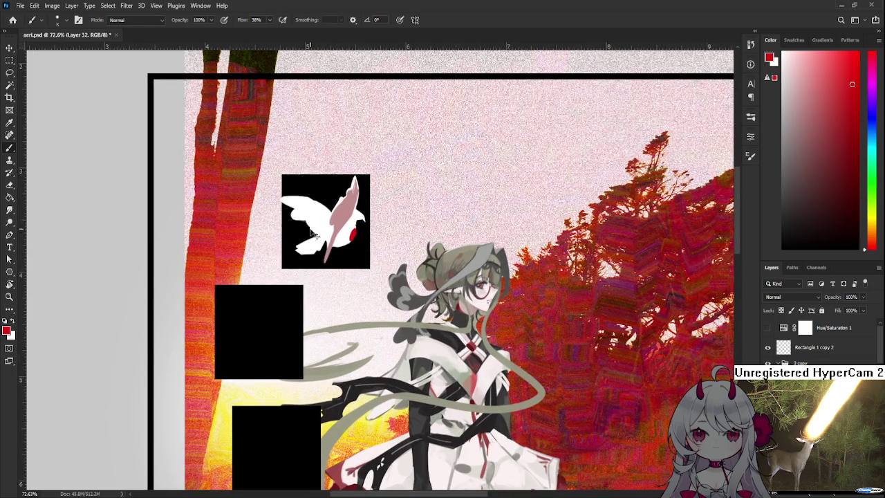
{"action": "key", "text": "ctrl+t"}
{"action": "left_click_drag", "start_coordinate": [284, 254], "coordinate": [293, 255]}
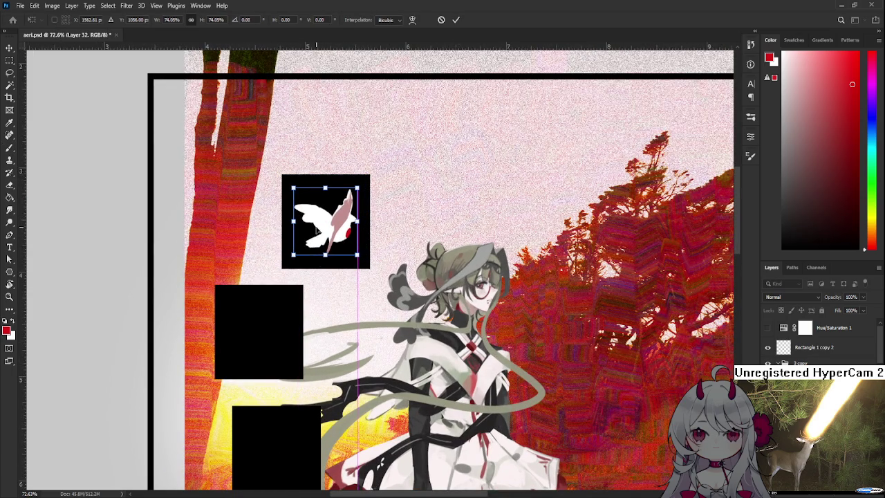
{"action": "key", "text": "Return"}
{"action": "key", "text": "b"}
{"action": "scroll", "coordinate": [357, 247], "scroll_direction": "down", "scroll_amount": 5}
{"action": "scroll", "coordinate": [417, 258], "scroll_direction": "down", "scroll_amount": 1}
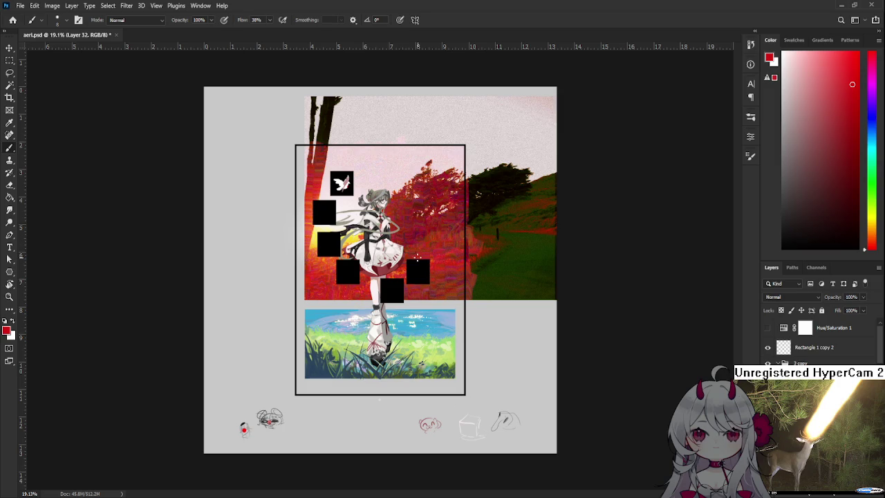
{"action": "scroll", "coordinate": [349, 187], "scroll_direction": "up", "scroll_amount": 2}
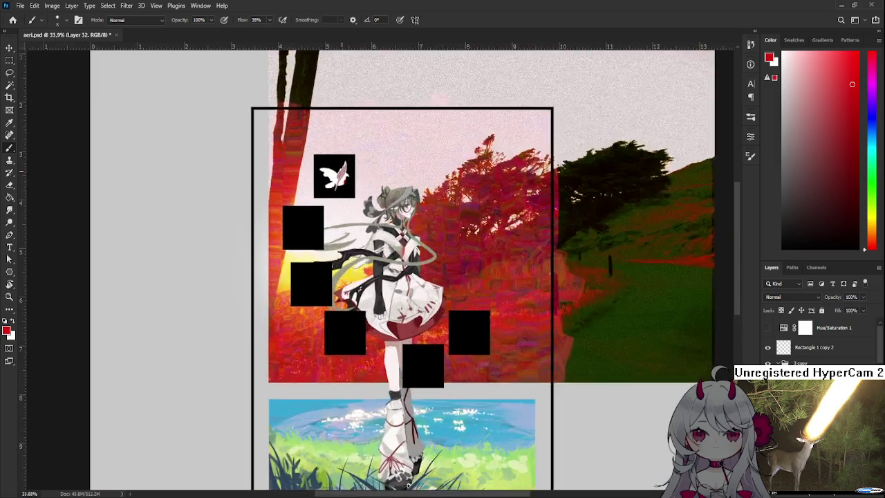
Step: Zoom from 79.9% to 106% and frame the empty second black square
{"action": "scroll", "coordinate": [349, 186], "scroll_direction": "up", "scroll_amount": 3}
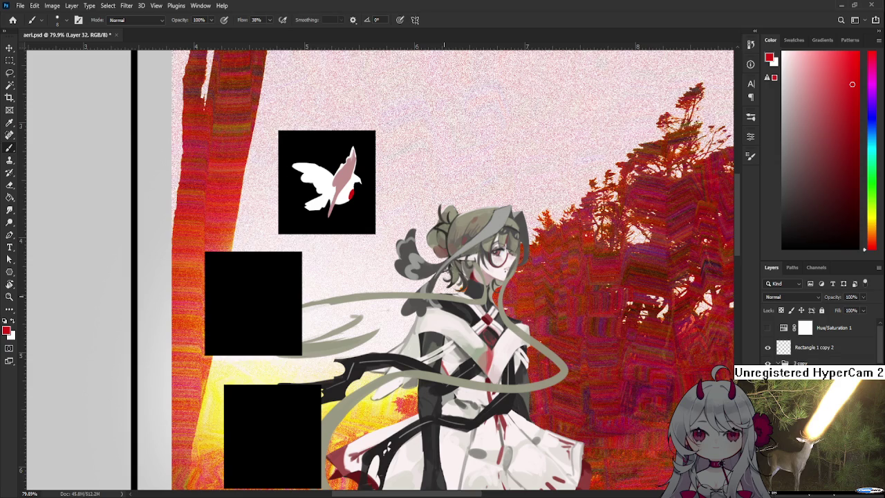
{"action": "scroll", "coordinate": [339, 267], "scroll_direction": "up", "scroll_amount": 2}
{"action": "mouse_move", "coordinate": [253, 316]}
{"action": "left_mouse_down"}
{"action": "mouse_move", "coordinate": [297, 297]}
{"action": "mouse_move", "coordinate": [320, 310]}
{"action": "left_mouse_up"}
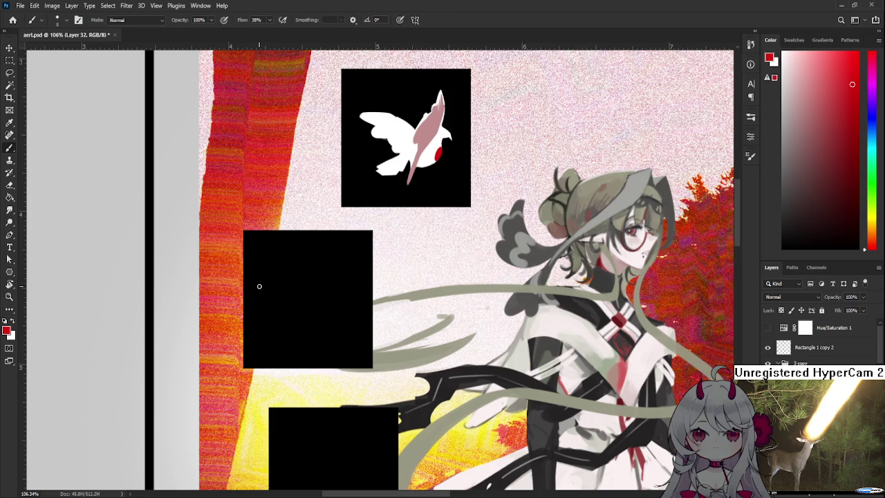
Step: Sample white from the first bird and draw the head and curved wing outline in the second square
{"action": "left_click", "coordinate": [415, 154], "text": "alt"}
{"action": "mouse_move", "coordinate": [316, 278]}
{"action": "left_mouse_down"}
{"action": "mouse_move", "coordinate": [337, 244]}
{"action": "mouse_move", "coordinate": [322, 264]}
{"action": "mouse_move", "coordinate": [341, 252]}
{"action": "mouse_move", "coordinate": [334, 264]}
{"action": "left_mouse_up"}
{"action": "key", "text": "ctrl+z"}
{"action": "key", "text": "ctrl+z"}
{"action": "key", "text": "ctrl+z"}
{"action": "key", "text": "ctrl+z"}
{"action": "key", "text": "e"}
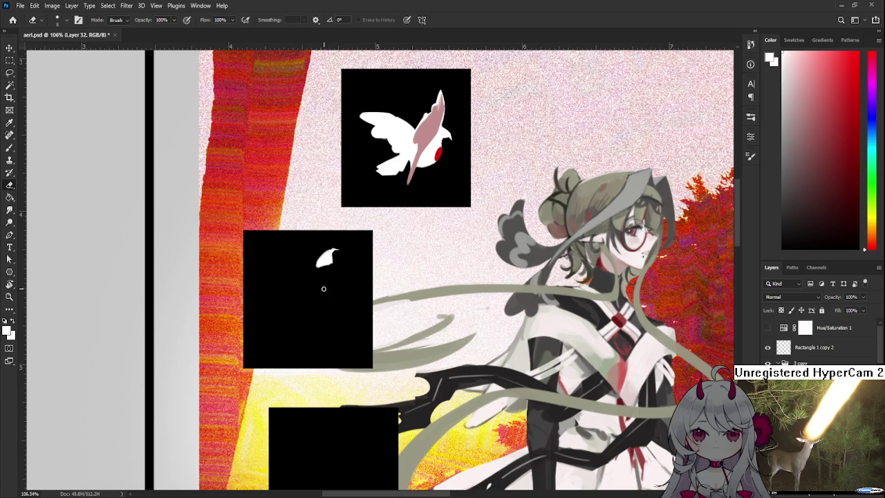
{"action": "key", "text": "b"}
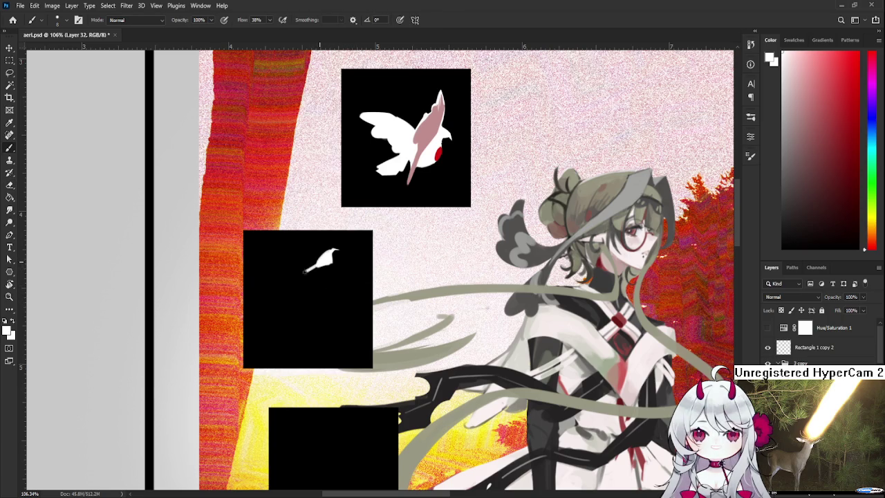
{"action": "mouse_move", "coordinate": [319, 266]}
{"action": "left_mouse_down"}
{"action": "mouse_move", "coordinate": [294, 275]}
{"action": "mouse_move", "coordinate": [266, 304]}
{"action": "left_mouse_up"}
{"action": "key", "text": "ctrl+z"}
{"action": "mouse_move", "coordinate": [294, 275]}
{"action": "left_mouse_down"}
{"action": "mouse_move", "coordinate": [276, 310]}
{"action": "mouse_move", "coordinate": [313, 306]}
{"action": "left_mouse_up"}
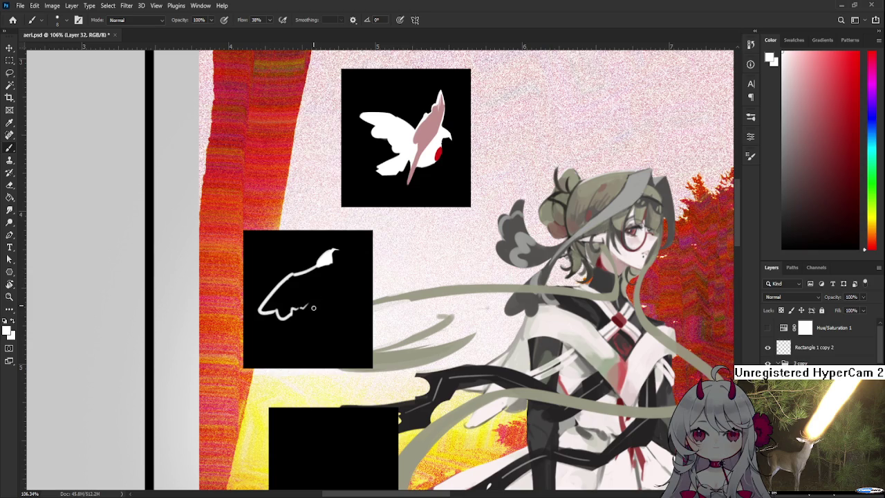
Step: Draw the long white body line down from the head, then trim its edge with the Eraser
{"action": "scroll", "coordinate": [321, 291], "scroll_direction": "up", "scroll_amount": 2}
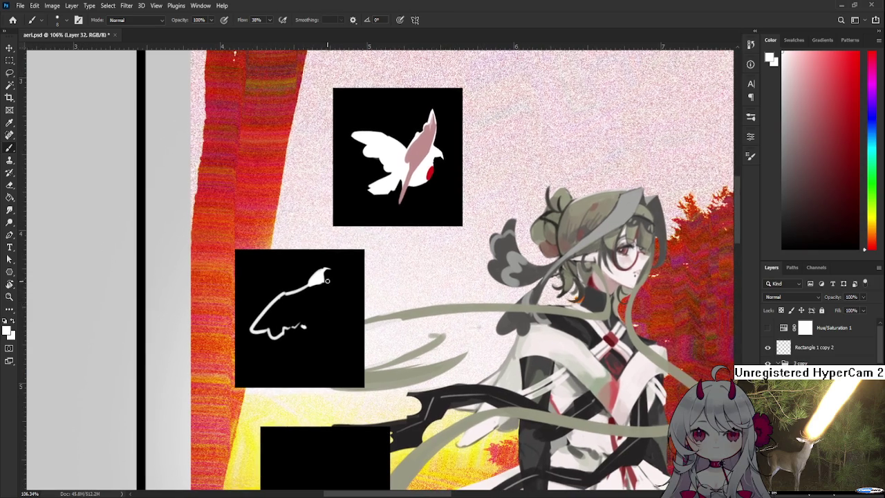
{"action": "left_click_drag", "start_coordinate": [325, 283], "coordinate": [337, 318]}
{"action": "key", "text": "ctrl+z"}
{"action": "key", "text": "ctrl+z"}
{"action": "left_click_drag", "start_coordinate": [325, 284], "coordinate": [342, 346]}
{"action": "key", "text": "ctrl+z"}
{"action": "mouse_move", "coordinate": [325, 285]}
{"action": "left_mouse_down"}
{"action": "mouse_move", "coordinate": [335, 358]}
{"action": "mouse_move", "coordinate": [345, 338]}
{"action": "left_mouse_up"}
{"action": "key", "text": "ctrl+z"}
{"action": "key", "text": "ctrl+z"}
{"action": "mouse_move", "coordinate": [325, 285]}
{"action": "left_mouse_down"}
{"action": "mouse_move", "coordinate": [335, 359]}
{"action": "mouse_move", "coordinate": [346, 339]}
{"action": "mouse_move", "coordinate": [344, 364]}
{"action": "left_mouse_up"}
{"action": "key", "text": "ctrl+z"}
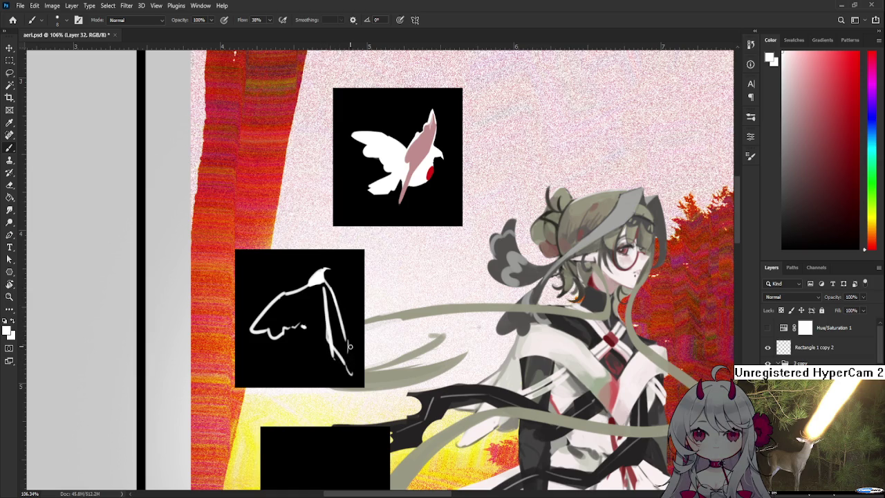
{"action": "mouse_move", "coordinate": [338, 319]}
{"action": "left_mouse_down"}
{"action": "mouse_move", "coordinate": [352, 372]}
{"action": "mouse_move", "coordinate": [349, 332]}
{"action": "mouse_move", "coordinate": [348, 367]}
{"action": "left_mouse_up"}
{"action": "key", "text": "e"}
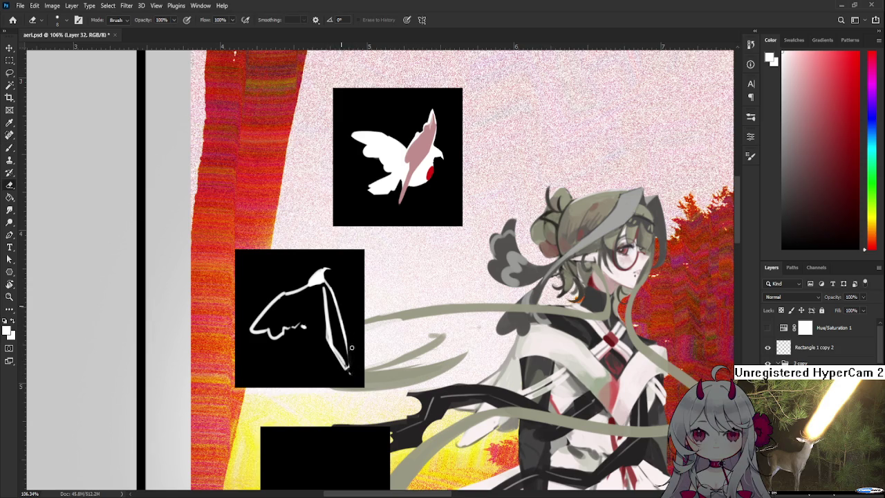
{"action": "left_click_drag", "start_coordinate": [309, 337], "coordinate": [316, 327]}
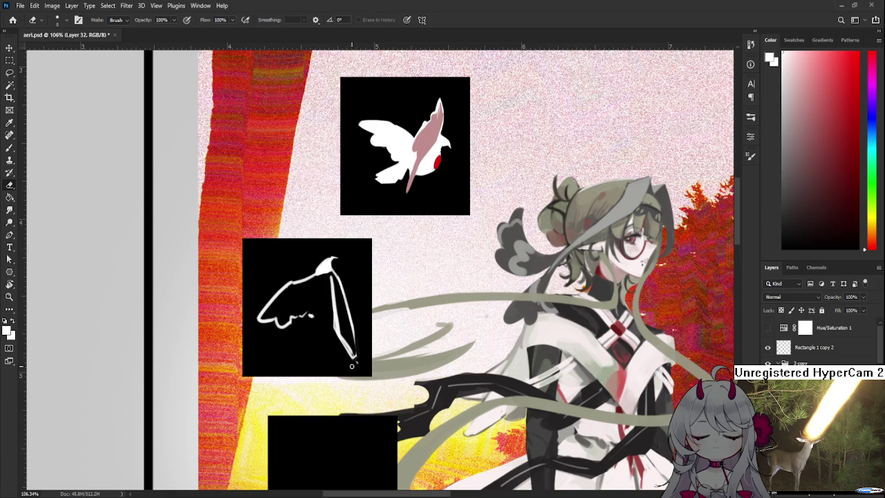
Step: Add a lower wing stroke and redraw the body line longer, ending in a small hook
{"action": "left_click_drag", "start_coordinate": [353, 367], "coordinate": [393, 341]}
{"action": "key", "text": "b"}
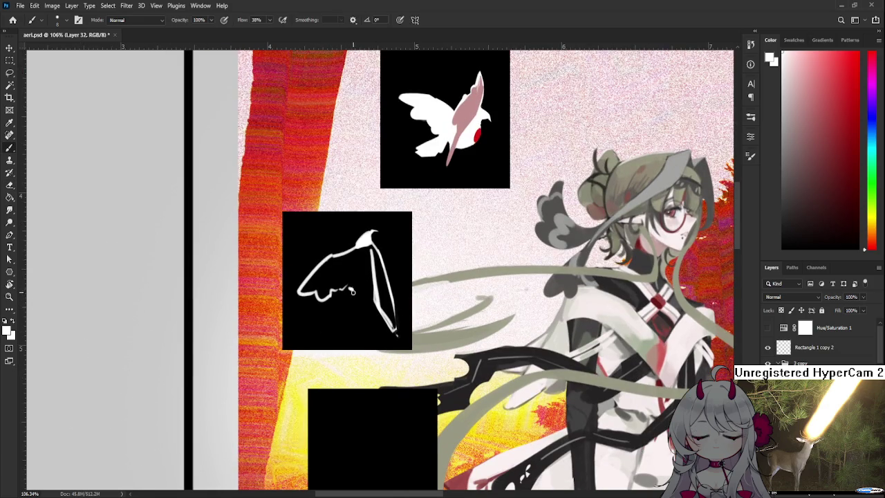
{"action": "mouse_move", "coordinate": [344, 287]}
{"action": "left_mouse_down"}
{"action": "mouse_move", "coordinate": [340, 334]}
{"action": "mouse_move", "coordinate": [364, 328]}
{"action": "left_mouse_up"}
{"action": "key", "text": "ctrl+z"}
{"action": "key", "text": "ctrl+z"}
{"action": "key", "text": "ctrl+z"}
{"action": "key", "text": "ctrl+z"}
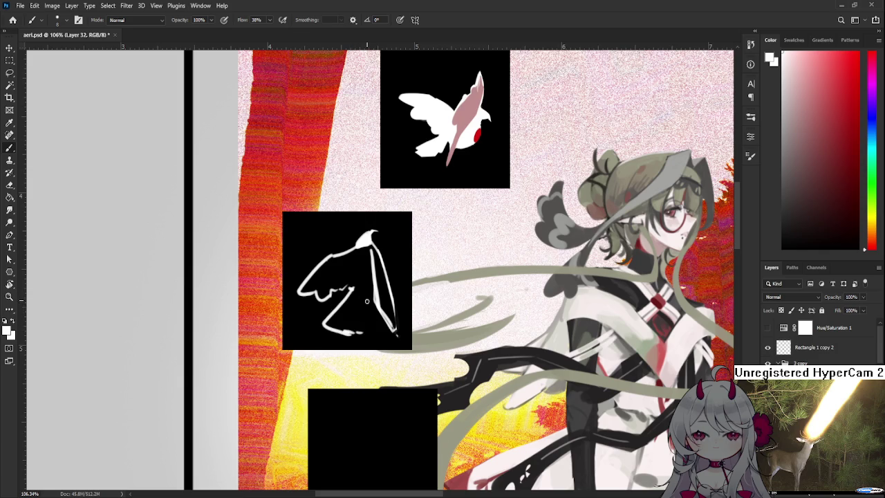
{"action": "left_click_drag", "start_coordinate": [365, 296], "coordinate": [366, 336]}
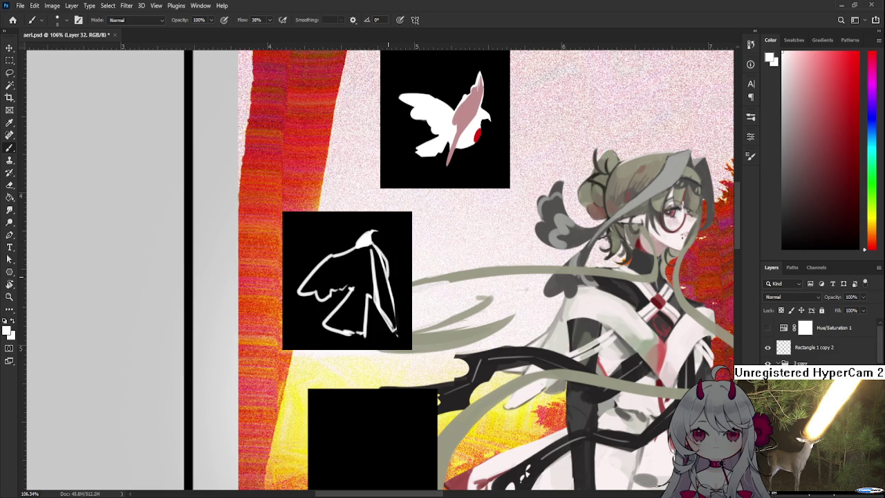
Step: Zoom out and back in to check the folded-wing bird sketch
{"action": "scroll", "coordinate": [395, 245], "scroll_direction": "down", "scroll_amount": 1}
{"action": "scroll", "coordinate": [391, 235], "scroll_direction": "down", "scroll_amount": 2}
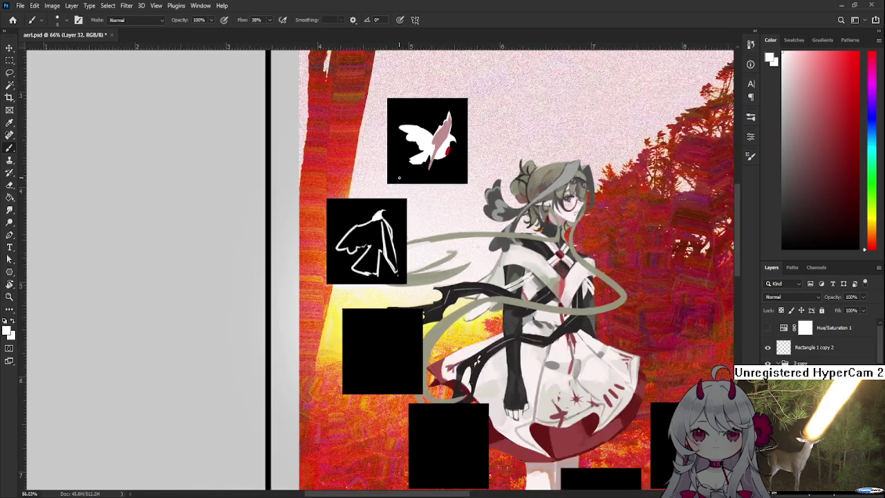
{"action": "scroll", "coordinate": [384, 217], "scroll_direction": "down", "scroll_amount": 2}
{"action": "scroll", "coordinate": [374, 200], "scroll_direction": "down", "scroll_amount": 2}
{"action": "scroll", "coordinate": [370, 201], "scroll_direction": "up", "scroll_amount": 3}
{"action": "scroll", "coordinate": [394, 210], "scroll_direction": "up", "scroll_amount": 2}
{"action": "scroll", "coordinate": [377, 256], "scroll_direction": "up", "scroll_amount": 1}
{"action": "scroll", "coordinate": [363, 273], "scroll_direction": "up", "scroll_amount": 1}
{"action": "scroll", "coordinate": [349, 290], "scroll_direction": "up", "scroll_amount": 1}
{"action": "scroll", "coordinate": [335, 305], "scroll_direction": "up", "scroll_amount": 1}
{"action": "left_click_drag", "start_coordinate": [336, 304], "coordinate": [346, 321]}
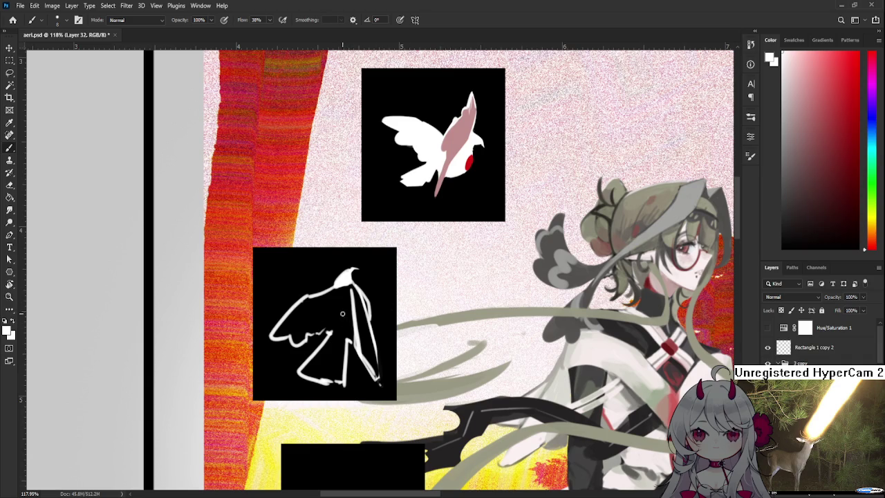
Step: Brush white into the lower wing, wing-body gap and left wing, then undo those strokes
{"action": "left_click_drag", "start_coordinate": [341, 328], "coordinate": [310, 372]}
{"action": "mouse_move", "coordinate": [330, 344]}
{"action": "left_mouse_down"}
{"action": "mouse_move", "coordinate": [316, 373]}
{"action": "mouse_move", "coordinate": [334, 340]}
{"action": "left_mouse_up"}
{"action": "mouse_move", "coordinate": [340, 341]}
{"action": "left_mouse_down"}
{"action": "mouse_move", "coordinate": [339, 377]}
{"action": "mouse_move", "coordinate": [313, 360]}
{"action": "left_mouse_up"}
{"action": "mouse_move", "coordinate": [305, 304]}
{"action": "left_mouse_down"}
{"action": "mouse_move", "coordinate": [277, 331]}
{"action": "mouse_move", "coordinate": [304, 339]}
{"action": "mouse_move", "coordinate": [312, 308]}
{"action": "mouse_move", "coordinate": [304, 302]}
{"action": "mouse_move", "coordinate": [332, 297]}
{"action": "mouse_move", "coordinate": [324, 302]}
{"action": "mouse_move", "coordinate": [343, 285]}
{"action": "mouse_move", "coordinate": [320, 311]}
{"action": "mouse_move", "coordinate": [339, 294]}
{"action": "left_mouse_up"}
{"action": "key", "text": "ctrl+z"}
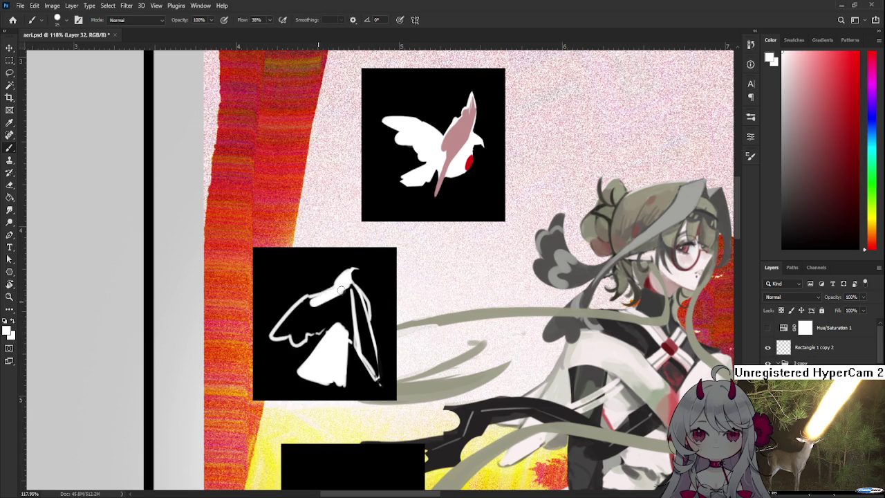
Step: Repaint the wing white, cover the remaining black gaps in the body, and sample the first bird's pink
{"action": "mouse_move", "coordinate": [283, 325]}
{"action": "left_mouse_down"}
{"action": "mouse_move", "coordinate": [304, 328]}
{"action": "mouse_move", "coordinate": [295, 339]}
{"action": "mouse_move", "coordinate": [317, 321]}
{"action": "mouse_move", "coordinate": [316, 330]}
{"action": "mouse_move", "coordinate": [305, 331]}
{"action": "mouse_move", "coordinate": [331, 305]}
{"action": "mouse_move", "coordinate": [339, 320]}
{"action": "mouse_move", "coordinate": [344, 295]}
{"action": "mouse_move", "coordinate": [346, 330]}
{"action": "mouse_move", "coordinate": [347, 290]}
{"action": "mouse_move", "coordinate": [351, 335]}
{"action": "left_mouse_up"}
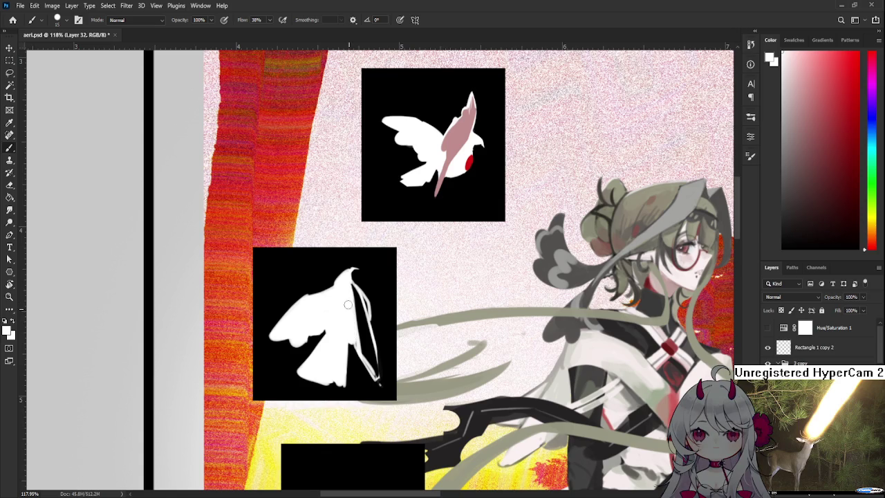
{"action": "mouse_move", "coordinate": [365, 307]}
{"action": "left_mouse_down"}
{"action": "mouse_move", "coordinate": [368, 361]}
{"action": "mouse_move", "coordinate": [380, 387]}
{"action": "left_mouse_up"}
{"action": "mouse_move", "coordinate": [366, 339]}
{"action": "left_mouse_down"}
{"action": "mouse_move", "coordinate": [354, 287]}
{"action": "mouse_move", "coordinate": [368, 360]}
{"action": "left_mouse_up"}
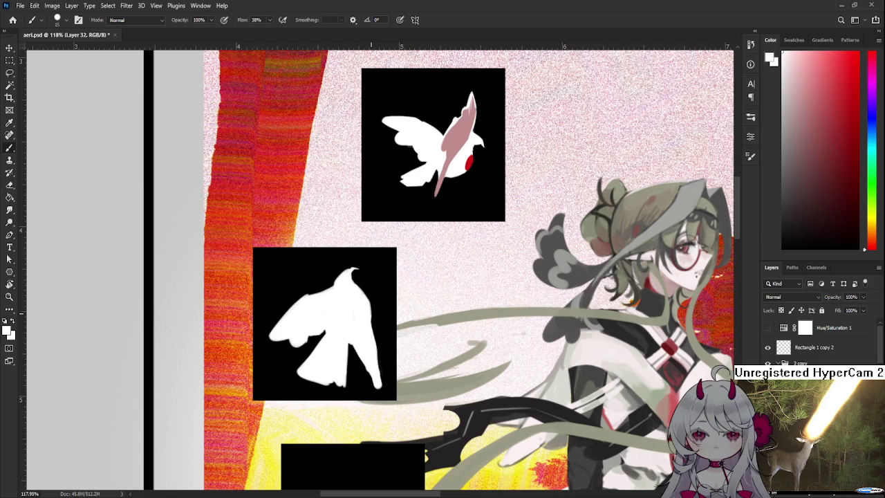
{"action": "left_click", "coordinate": [446, 146], "text": "alt"}
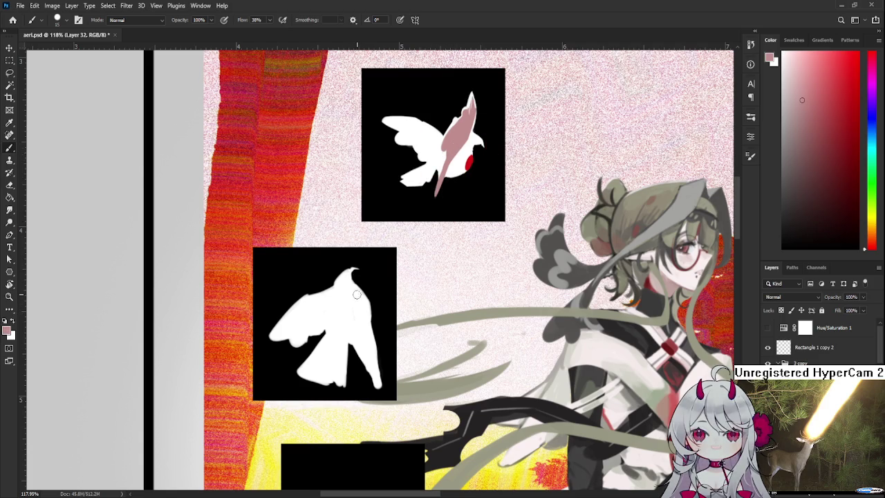
Step: Paint a solid pink stripe down the second bird's body, redrawing it once, then undo it
{"action": "left_click_drag", "start_coordinate": [355, 283], "coordinate": [380, 386]}
{"action": "key", "text": "ctrl+z"}
{"action": "left_click_drag", "start_coordinate": [353, 285], "coordinate": [382, 387]}
{"action": "left_click_drag", "start_coordinate": [367, 327], "coordinate": [377, 355]}
{"action": "left_click_drag", "start_coordinate": [358, 308], "coordinate": [367, 343]}
{"action": "left_click_drag", "start_coordinate": [356, 294], "coordinate": [368, 322]}
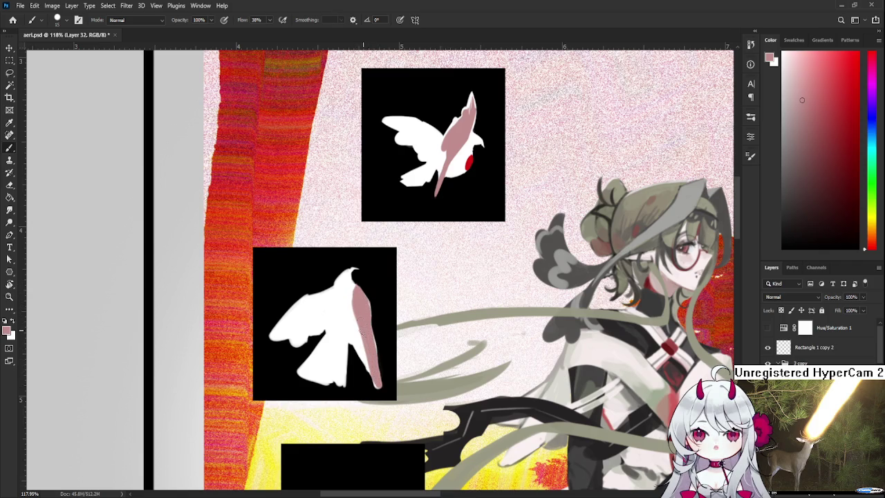
{"action": "key", "text": "ctrl+z"}
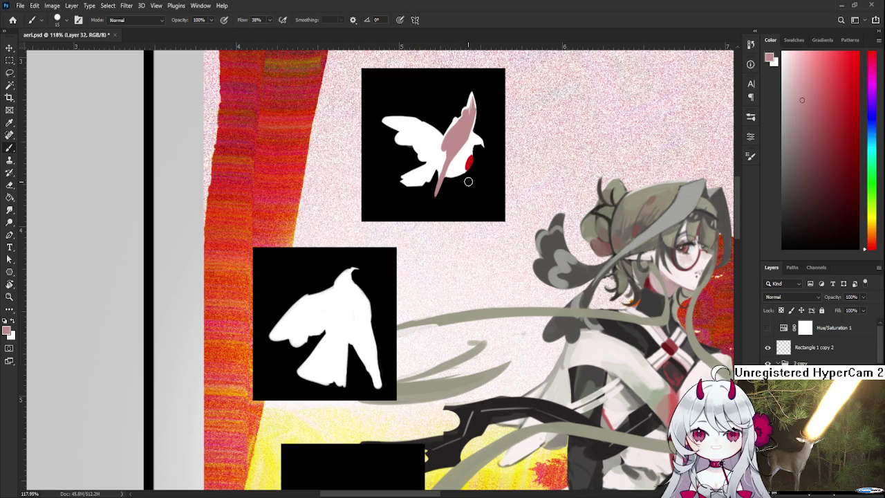
{"action": "mouse_move", "coordinate": [350, 290]}
{"action": "left_mouse_down"}
{"action": "mouse_move", "coordinate": [337, 278]}
{"action": "mouse_move", "coordinate": [348, 309]}
{"action": "left_mouse_up"}
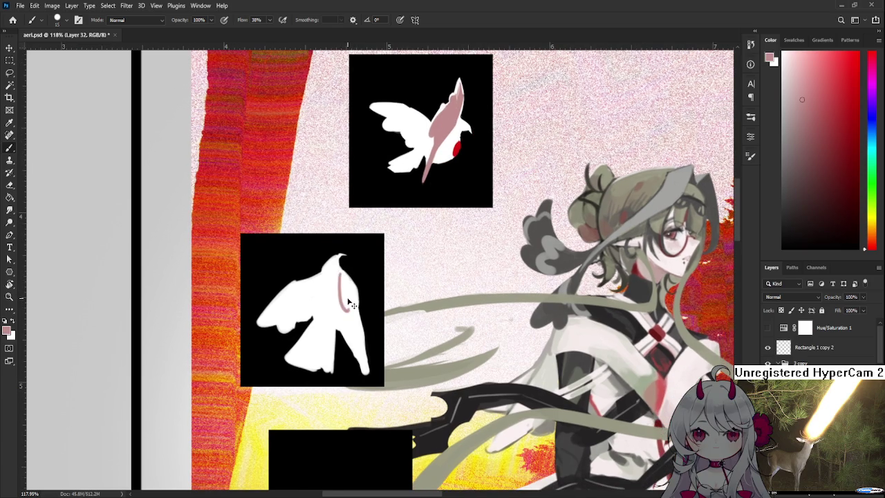
{"action": "key", "text": "ctrl+z"}
{"action": "left_click", "coordinate": [436, 145], "text": "alt"}
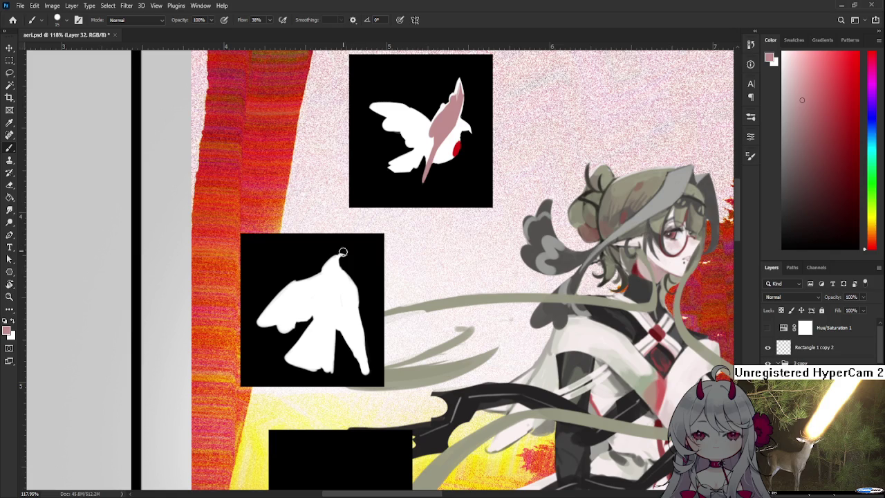
{"action": "left_click_drag", "start_coordinate": [341, 276], "coordinate": [358, 317]}
{"action": "key", "text": "ctrl+z"}
{"action": "key", "text": "ctrl+z"}
{"action": "key", "text": "ctrl+z"}
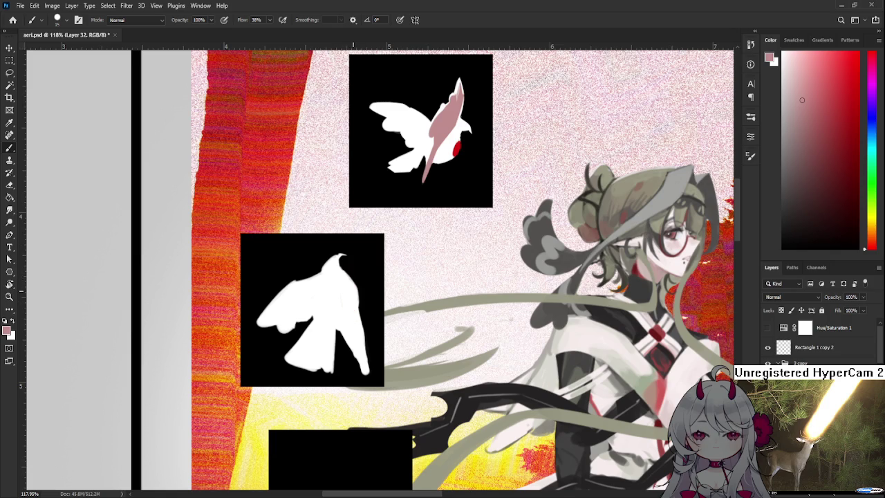
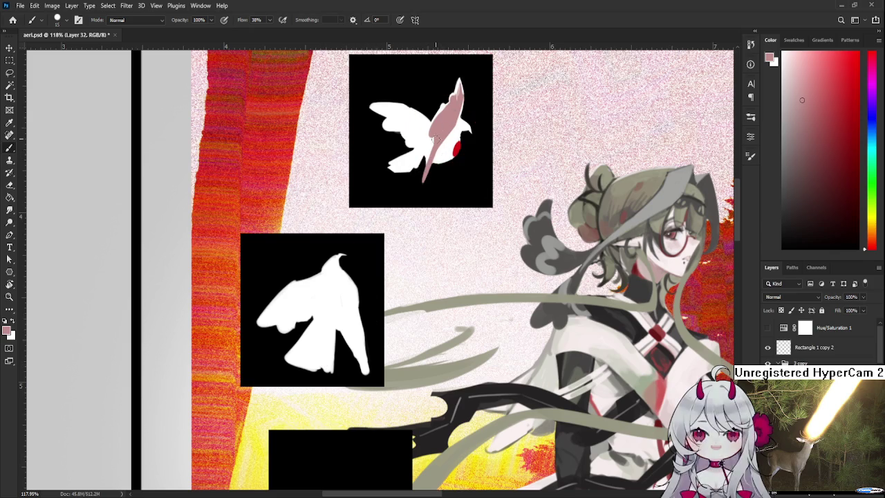
Step: Sample the upper bird's pink and try pink strokes on the lower bird, undoing them
{"action": "left_click_drag", "start_coordinate": [453, 115], "coordinate": [420, 158]}
{"action": "left_click", "coordinate": [421, 157], "text": "alt"}
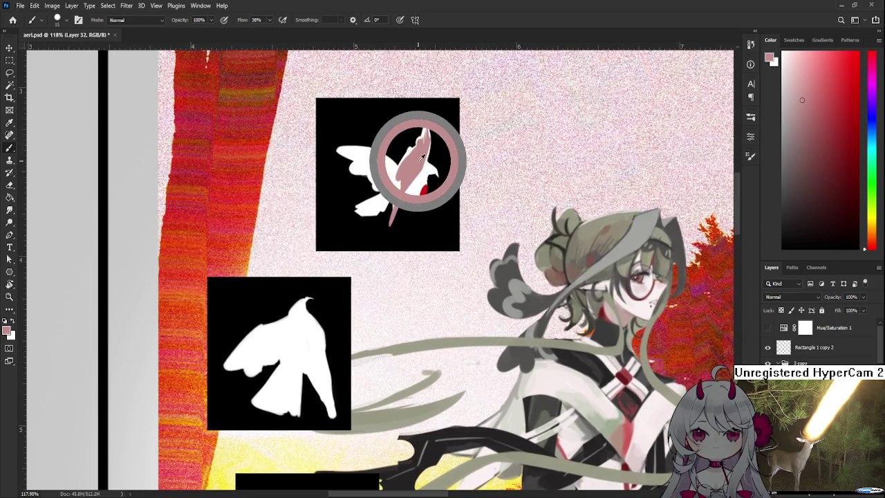
{"action": "scroll", "coordinate": [317, 284], "scroll_direction": "down", "scroll_amount": 1}
{"action": "left_click_drag", "start_coordinate": [309, 319], "coordinate": [319, 338]}
{"action": "key", "text": "ctrl+z"}
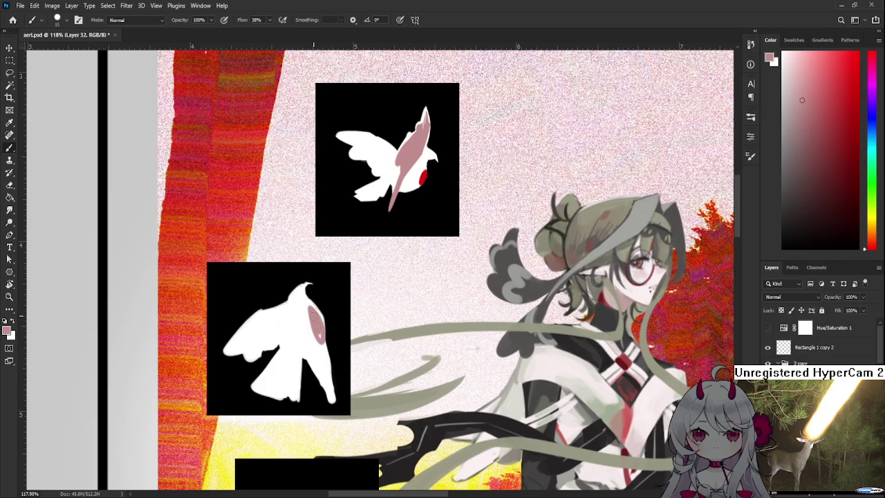
{"action": "key", "text": "ctrl+z"}
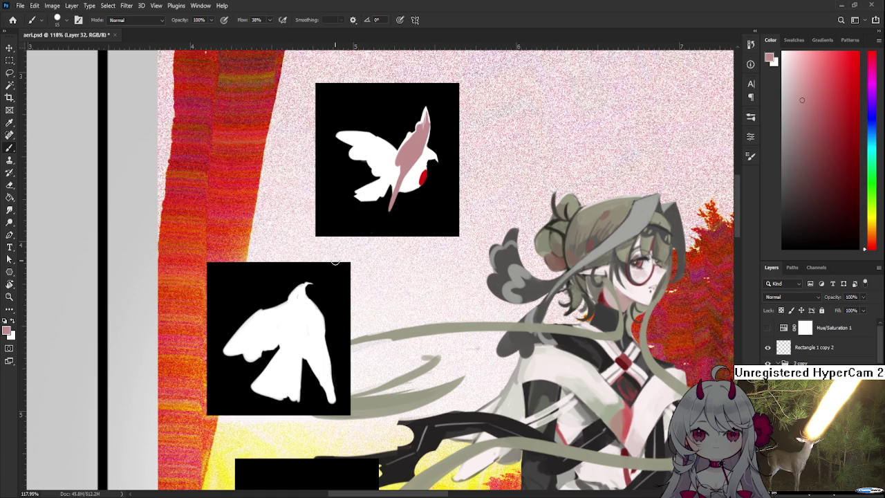
{"action": "left_click_drag", "start_coordinate": [316, 300], "coordinate": [315, 346]}
{"action": "key", "text": "ctrl+z"}
{"action": "key", "text": "ctrl+z"}
{"action": "left_click_drag", "start_coordinate": [310, 304], "coordinate": [317, 349]}
Step: Resample the upper bird's pink and paint a pink stripe down the lower bird's body
{"action": "key", "text": "ctrl+z"}
{"action": "left_click_drag", "start_coordinate": [313, 316], "coordinate": [405, 157]}
{"action": "left_click_drag", "start_coordinate": [309, 307], "coordinate": [309, 339]}
{"action": "key", "text": "ctrl+z"}
{"action": "left_click_drag", "start_coordinate": [306, 303], "coordinate": [315, 354]}
{"action": "key", "text": "ctrl+z"}
{"action": "left_click_drag", "start_coordinate": [304, 321], "coordinate": [314, 364]}
{"action": "key", "text": "ctrl+z"}
{"action": "mouse_move", "coordinate": [305, 297]}
{"action": "left_mouse_down"}
{"action": "mouse_move", "coordinate": [312, 354]}
{"action": "mouse_move", "coordinate": [309, 303]}
{"action": "left_mouse_up"}
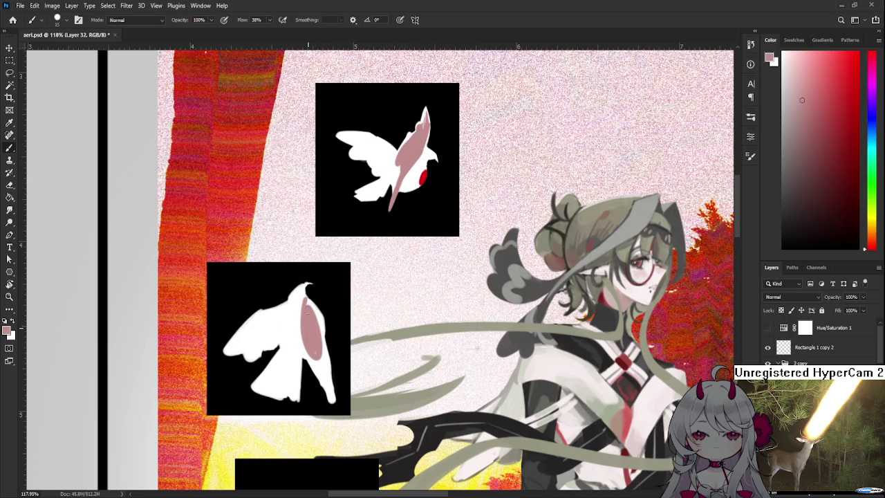
Step: Trim the bottom of the pink oval with white and extend the pink down the back
{"action": "left_click", "coordinate": [316, 349], "text": "alt"}
{"action": "left_click_drag", "start_coordinate": [311, 347], "coordinate": [319, 363]}
{"action": "left_click", "coordinate": [312, 332], "text": "alt"}
{"action": "left_click", "coordinate": [319, 336], "text": "alt"}
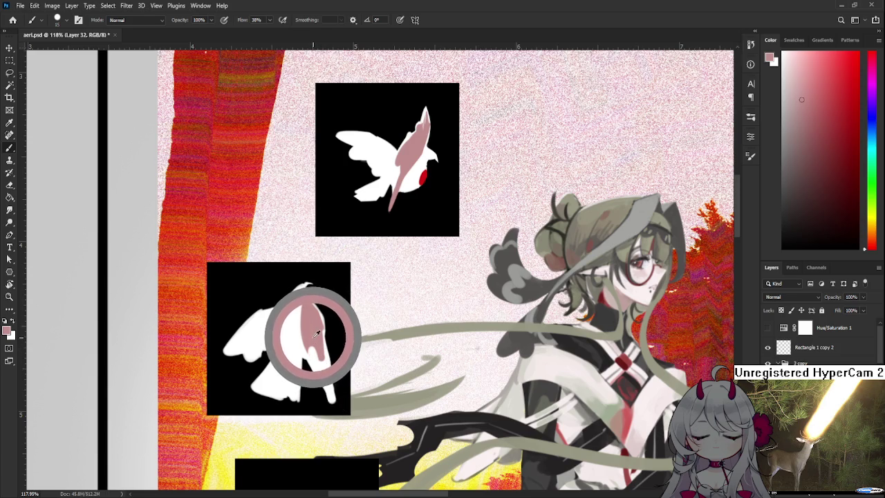
{"action": "left_click_drag", "start_coordinate": [318, 334], "coordinate": [316, 332]}
Step: Resample a lighter pink from the lower bird and reposition the view on the birds
{"action": "left_click", "coordinate": [313, 343], "text": "alt"}
{"action": "left_click", "coordinate": [321, 366], "text": "alt"}
{"action": "left_click", "coordinate": [325, 367], "text": "alt"}
{"action": "left_click", "coordinate": [328, 359], "text": "alt"}
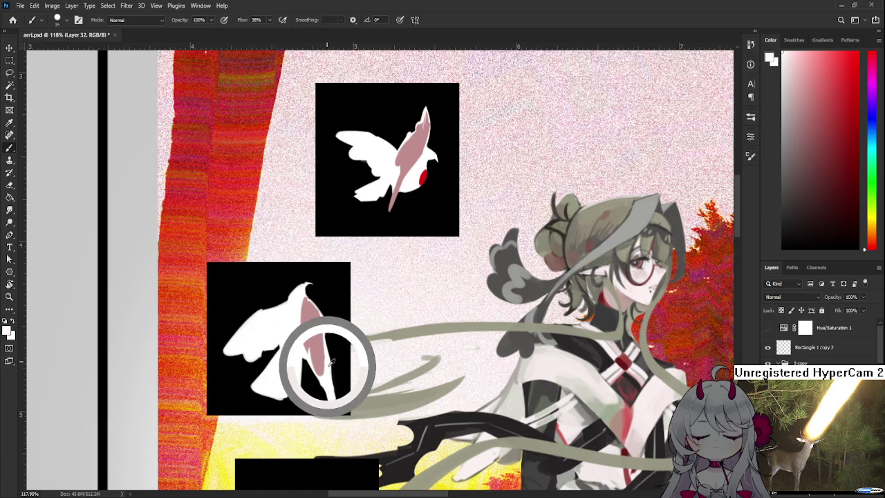
{"action": "left_click_drag", "start_coordinate": [339, 359], "coordinate": [344, 356]}
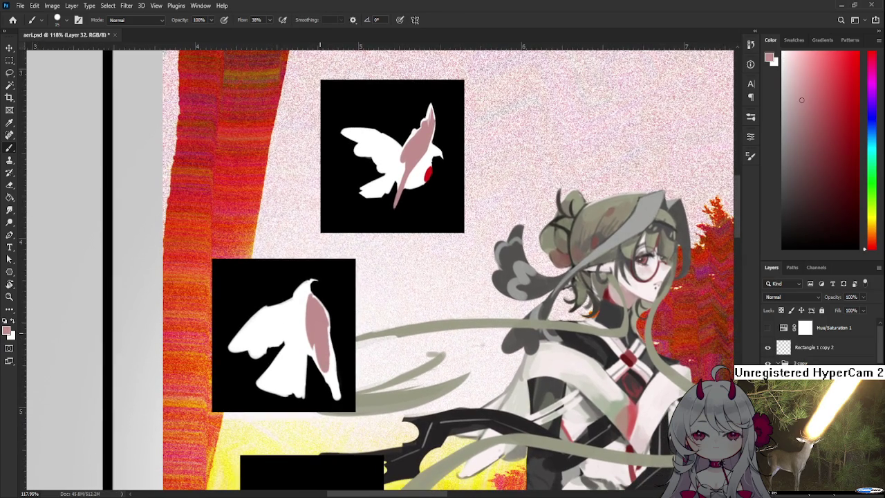
{"action": "scroll", "coordinate": [321, 333], "scroll_direction": "down", "scroll_amount": 3}
{"action": "scroll", "coordinate": [321, 334], "scroll_direction": "down", "scroll_amount": 2}
{"action": "scroll", "coordinate": [321, 331], "scroll_direction": "up", "scroll_amount": 3}
{"action": "scroll", "coordinate": [322, 331], "scroll_direction": "up", "scroll_amount": 2}
{"action": "left_click_drag", "start_coordinate": [333, 331], "coordinate": [329, 351]}
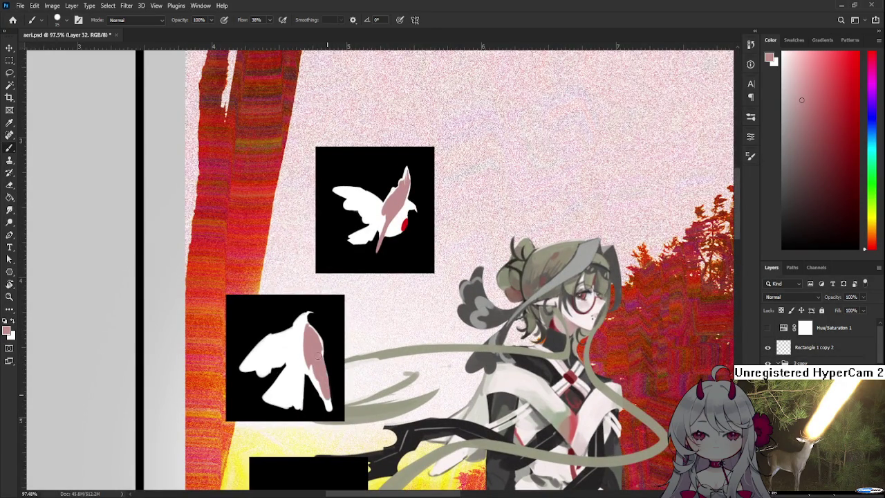
Step: Add more pink to the lower bird's back, resampling white and pink from both birds
{"action": "left_click", "coordinate": [397, 231], "text": "alt"}
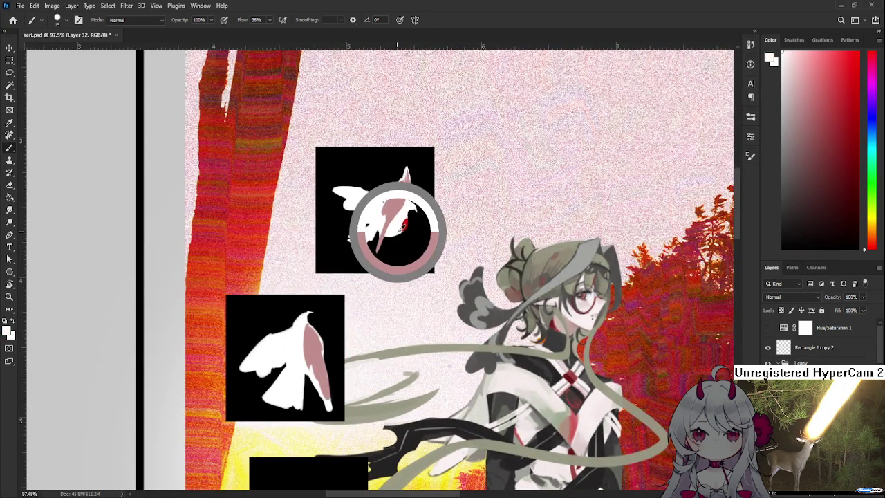
{"action": "mouse_move", "coordinate": [397, 232]}
{"action": "left_mouse_down"}
{"action": "mouse_move", "coordinate": [286, 339]}
{"action": "mouse_move", "coordinate": [304, 373]}
{"action": "left_mouse_up"}
{"action": "left_click", "coordinate": [311, 323], "text": "alt"}
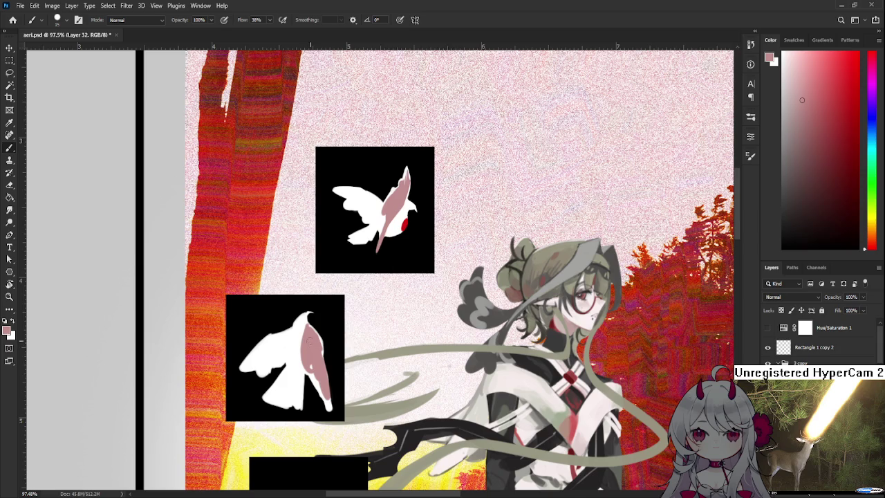
{"action": "left_click", "coordinate": [305, 326], "text": "alt"}
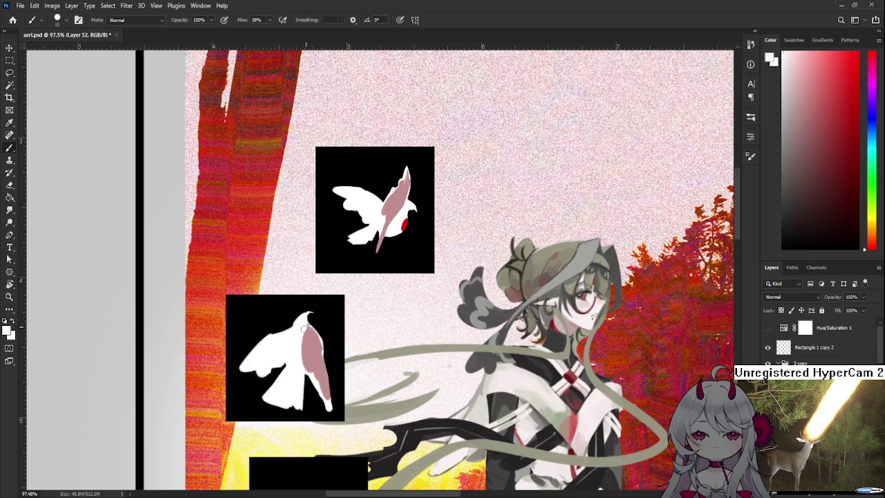
{"action": "left_click", "coordinate": [311, 338], "text": "alt"}
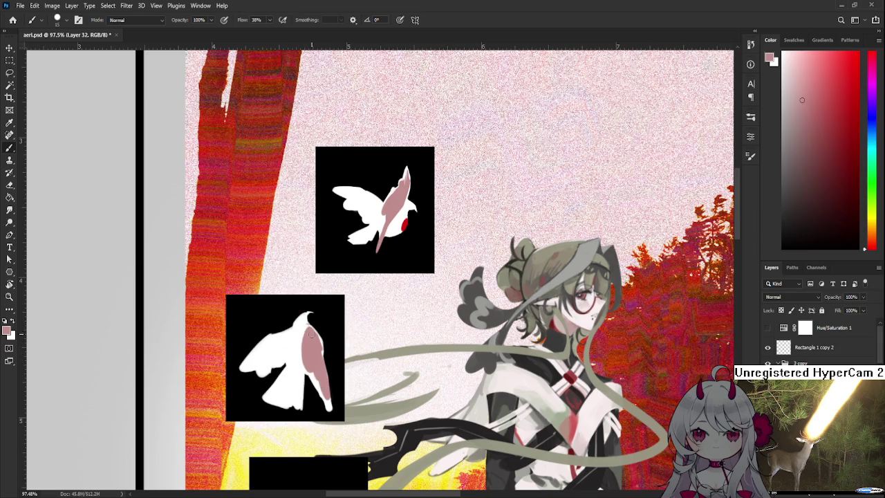
{"action": "left_click_drag", "start_coordinate": [311, 338], "coordinate": [315, 318]}
{"action": "scroll", "coordinate": [321, 318], "scroll_direction": "down", "scroll_amount": 3}
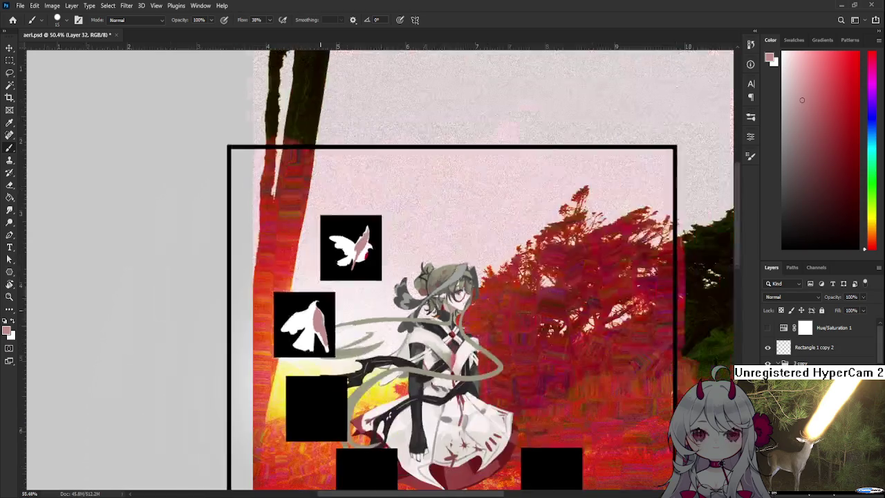
{"action": "scroll", "coordinate": [321, 318], "scroll_direction": "down", "scroll_amount": 3}
{"action": "scroll", "coordinate": [321, 308], "scroll_direction": "up", "scroll_amount": 3}
{"action": "scroll", "coordinate": [320, 318], "scroll_direction": "up", "scroll_amount": 3}
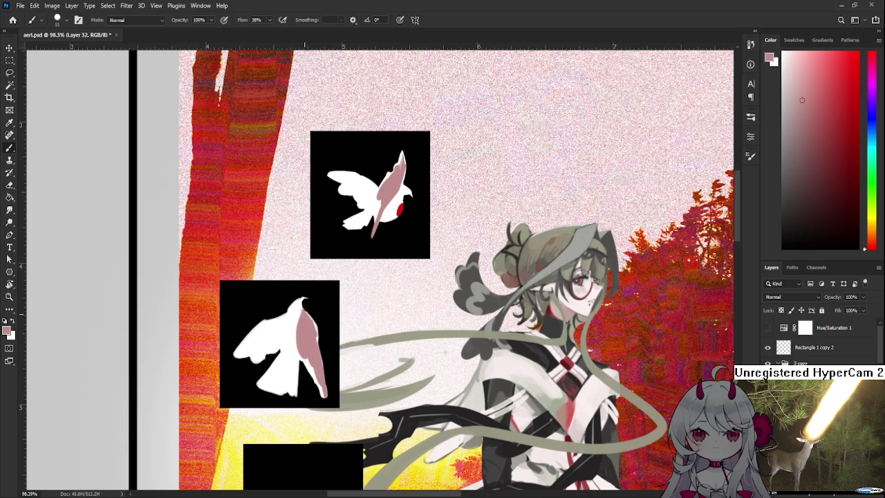
Step: Paint a red accent, sampled from the upper bird's eye, along the lower bird's pink back
{"action": "left_click", "coordinate": [302, 317], "text": "alt"}
{"action": "left_click", "coordinate": [303, 316], "text": "alt"}
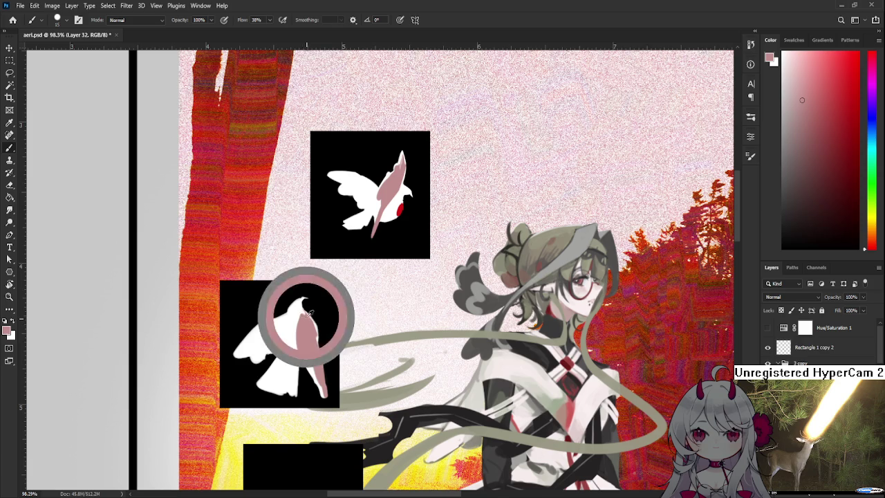
{"action": "left_click", "coordinate": [302, 315], "text": "alt"}
{"action": "left_click", "coordinate": [302, 314], "text": "alt"}
{"action": "left_click", "coordinate": [302, 313], "text": "alt"}
{"action": "left_click", "coordinate": [399, 209], "text": "alt"}
{"action": "left_click_drag", "start_coordinate": [316, 320], "coordinate": [322, 344]}
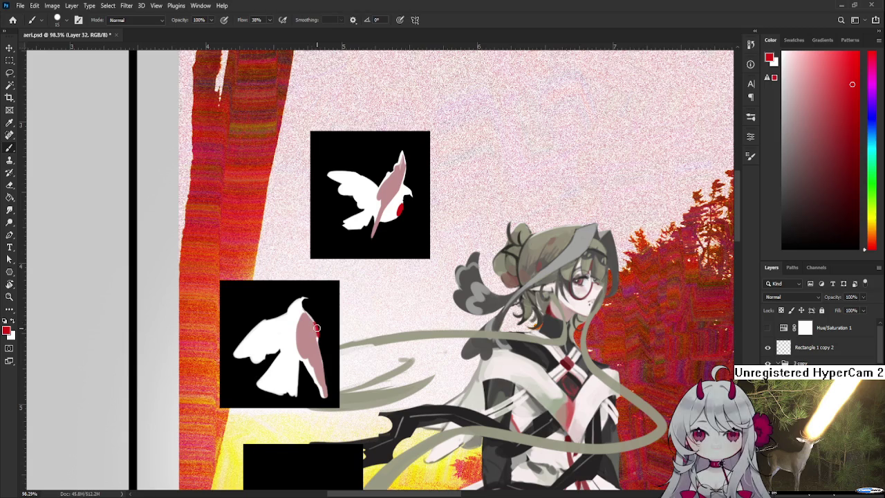
Step: Touch up the lower bird with white, switching between Eraser and Brush
{"action": "left_click", "coordinate": [320, 328], "text": "alt"}
{"action": "key", "text": "e"}
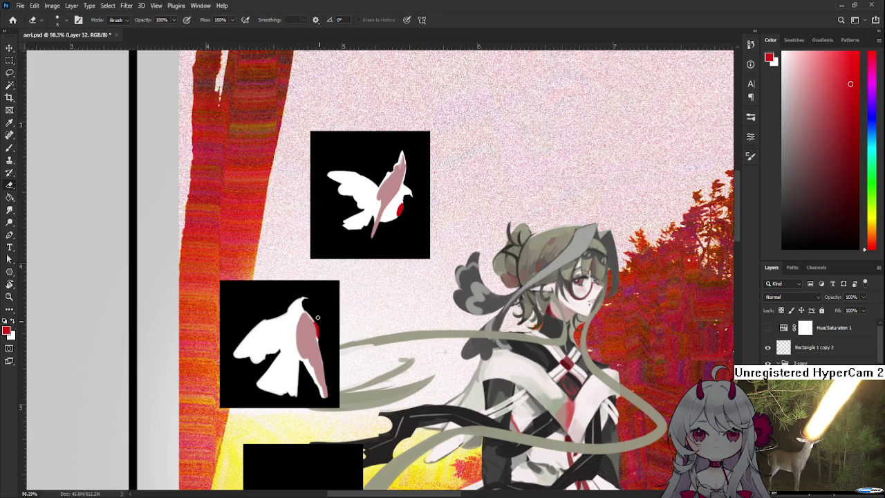
{"action": "key", "text": "b"}
{"action": "left_click", "coordinate": [295, 327], "text": "alt"}
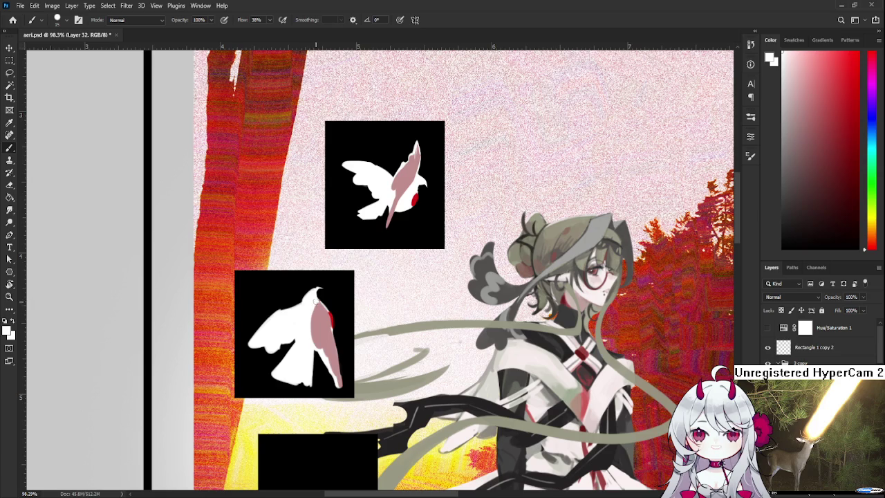
{"action": "left_click_drag", "start_coordinate": [325, 339], "coordinate": [313, 344]}
{"action": "left_click", "coordinate": [330, 349], "text": "alt"}
{"action": "left_click", "coordinate": [333, 353], "text": "alt"}
{"action": "left_click", "coordinate": [336, 358], "text": "alt"}
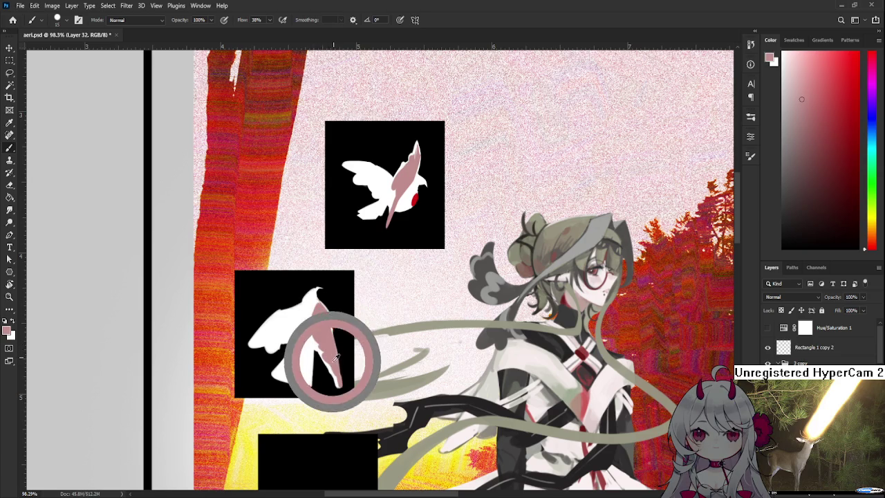
Step: Fill the lower bird's left wing with white sampled from the bird
{"action": "left_click_drag", "start_coordinate": [293, 366], "coordinate": [325, 349]}
{"action": "left_click", "coordinate": [325, 349], "text": "alt"}
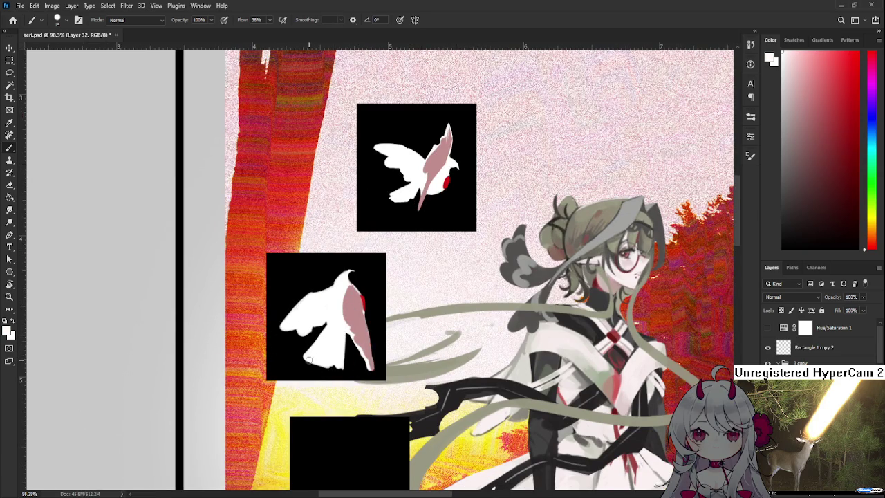
{"action": "key", "text": "e"}
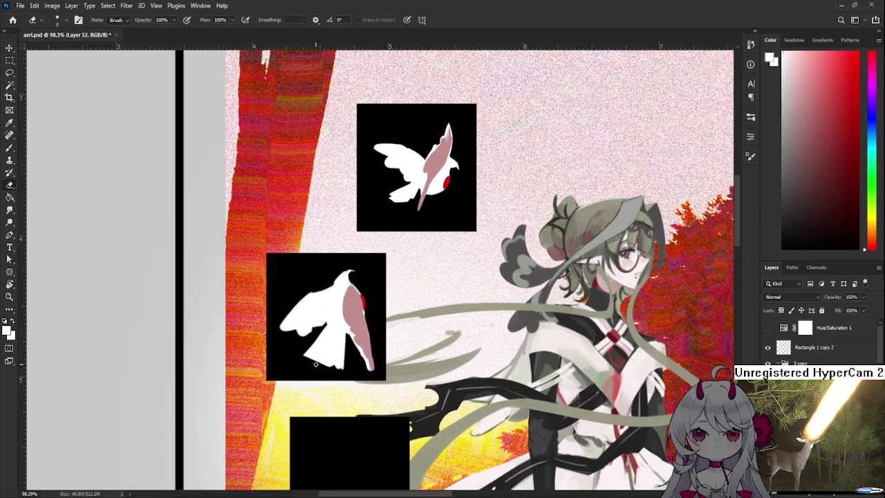
{"action": "key", "text": "b"}
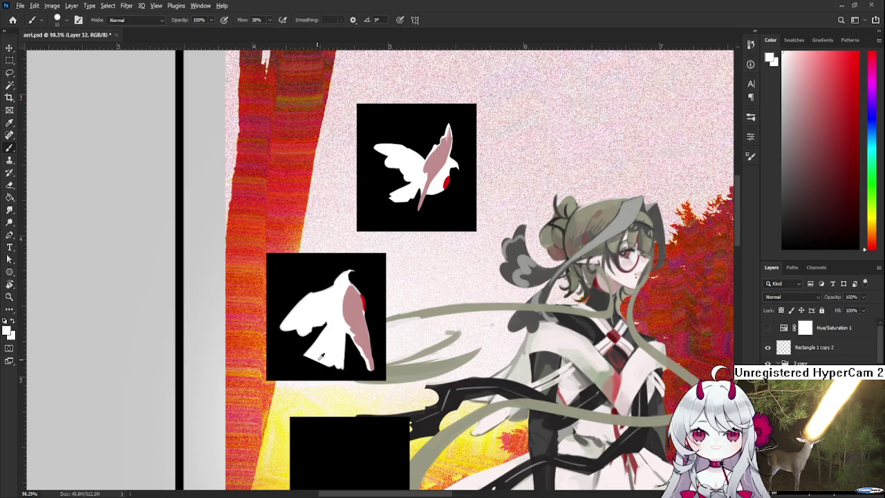
{"action": "left_click", "coordinate": [318, 350], "text": "alt"}
{"action": "left_click_drag", "start_coordinate": [318, 350], "coordinate": [314, 358]}
{"action": "key", "text": "e"}
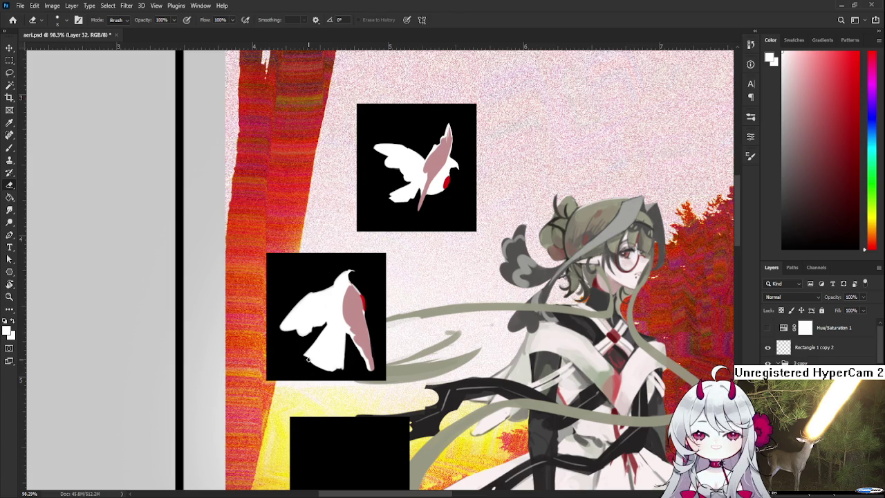
{"action": "key", "text": "b"}
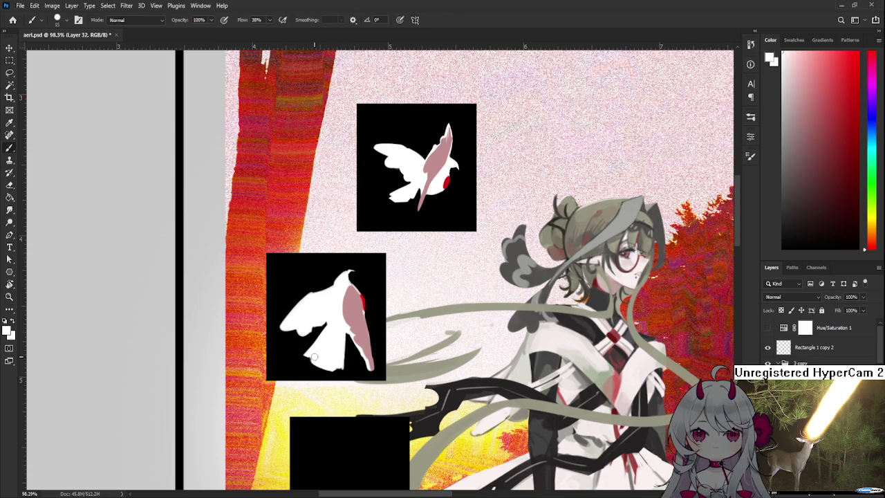
Step: Check the lower bird by toggling the last change off and on, resampling pink and near-white
{"action": "scroll", "coordinate": [315, 357], "scroll_direction": "up", "scroll_amount": 2}
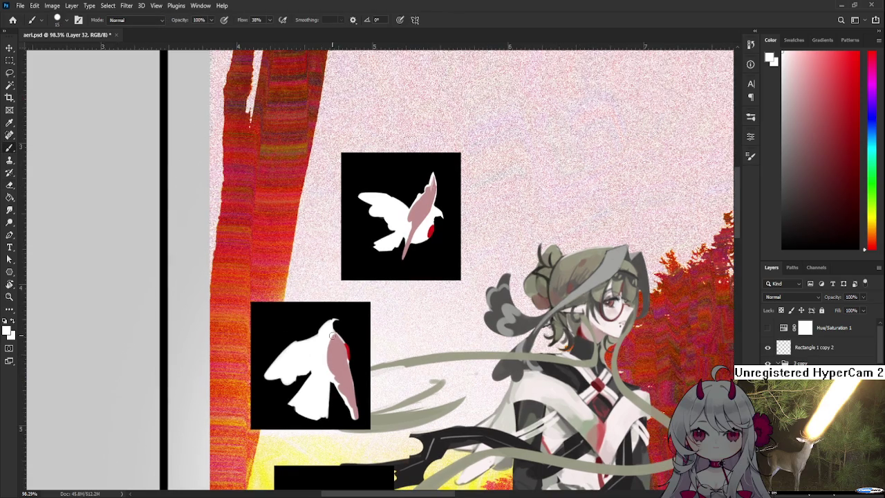
{"action": "key", "text": "ctrl+z"}
{"action": "key", "text": "ctrl+shift+z"}
{"action": "left_click", "coordinate": [336, 340], "text": "alt"}
{"action": "key", "text": "ctrl+z"}
{"action": "key", "text": "ctrl+shift+z"}
{"action": "left_click", "coordinate": [334, 331], "text": "alt"}
{"action": "scroll", "coordinate": [321, 333], "scroll_direction": "down", "scroll_amount": 2, "text": "alt"}
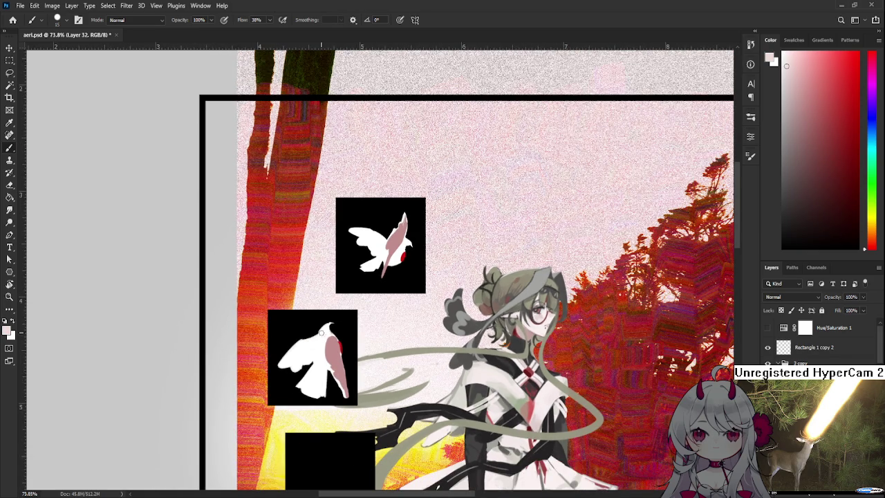
Step: Touch up the lower bird's edges, alternately sampling its white and pink
{"action": "scroll", "coordinate": [320, 333], "scroll_direction": "up", "scroll_amount": 1, "text": "alt"}
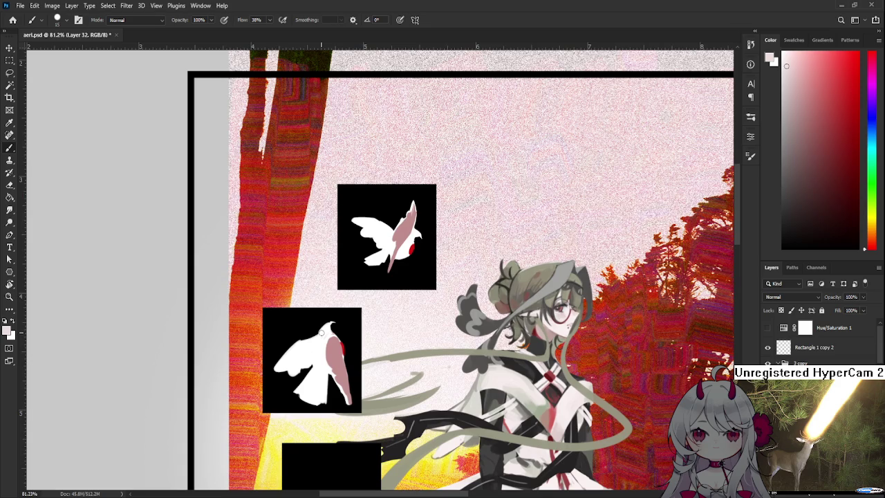
{"action": "scroll", "coordinate": [322, 332], "scroll_direction": "up", "scroll_amount": 3, "text": "alt"}
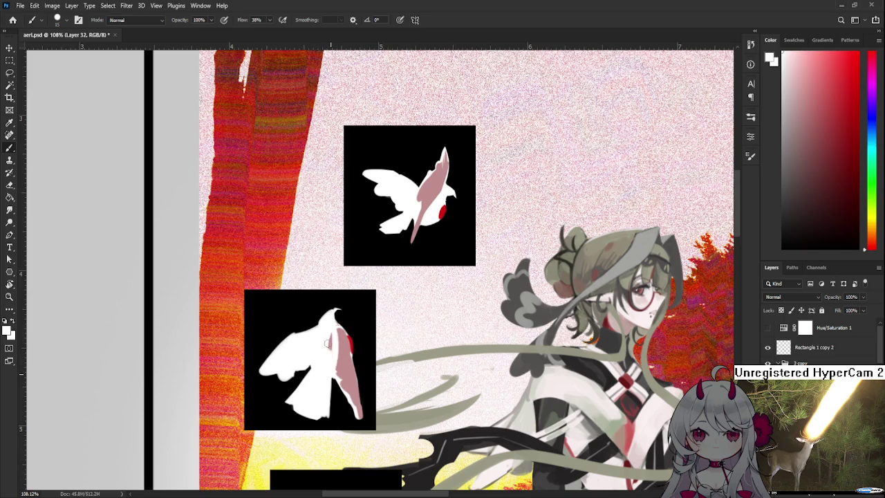
{"action": "left_click", "coordinate": [341, 345], "text": "alt"}
{"action": "left_click", "coordinate": [328, 334], "text": "alt"}
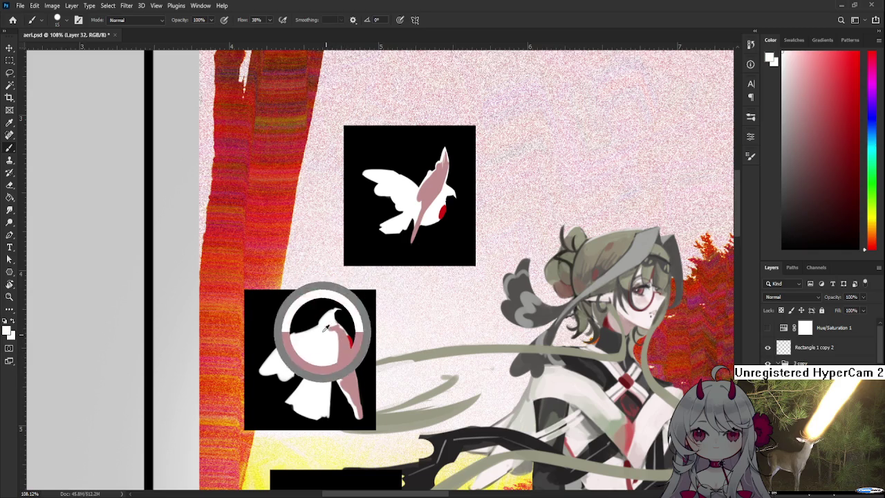
{"action": "left_click", "coordinate": [332, 329], "text": "alt"}
{"action": "left_click", "coordinate": [337, 323], "text": "alt"}
{"action": "left_click", "coordinate": [325, 328], "text": "alt"}
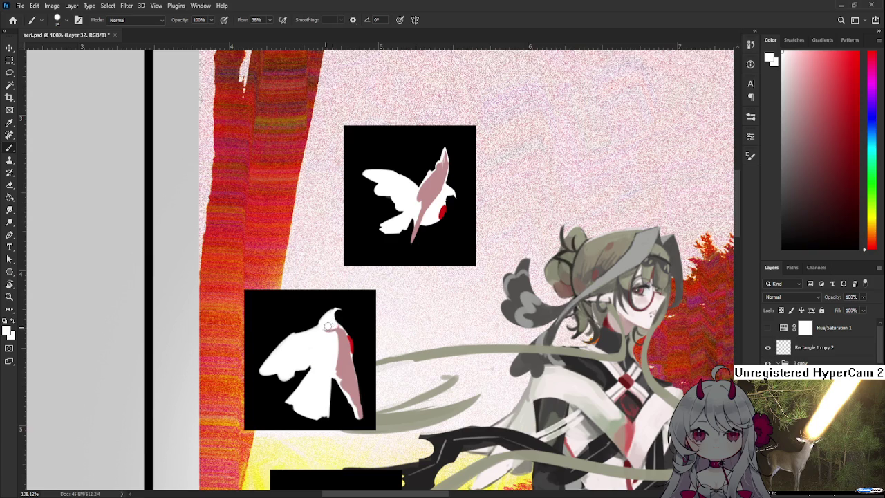
{"action": "left_click", "coordinate": [330, 329], "text": "alt"}
{"action": "left_click", "coordinate": [333, 331], "text": "alt"}
{"action": "left_click", "coordinate": [335, 324], "text": "alt"}
{"action": "left_click", "coordinate": [332, 327], "text": "alt"}
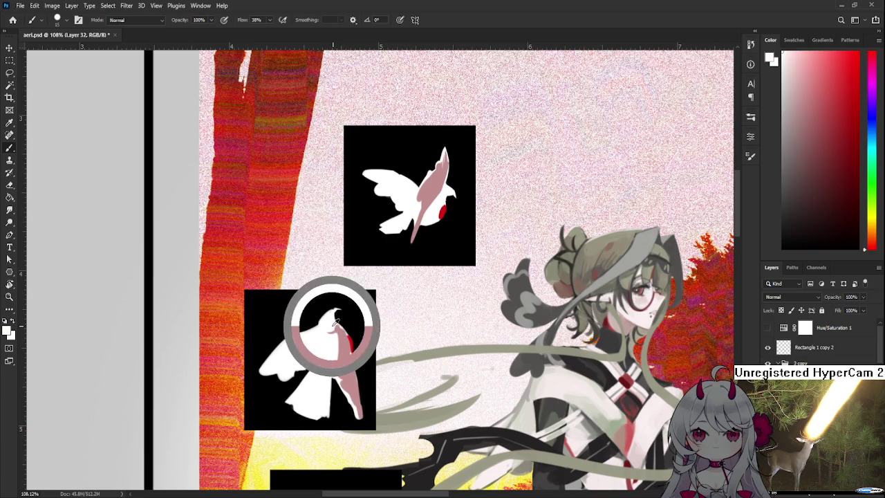
{"action": "left_click", "coordinate": [337, 332], "text": "alt"}
{"action": "left_click", "coordinate": [322, 320], "text": "alt"}
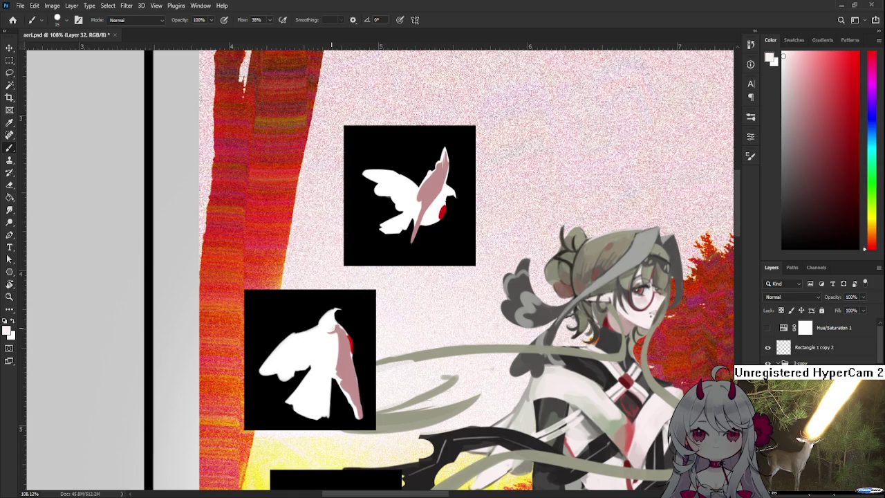
Step: Center the lower bird and refine its edge with pink and white sampled from it
{"action": "scroll", "coordinate": [320, 319], "scroll_direction": "down", "scroll_amount": 2}
{"action": "scroll", "coordinate": [320, 318], "scroll_direction": "down", "scroll_amount": 1}
{"action": "scroll", "coordinate": [320, 318], "scroll_direction": "up", "scroll_amount": 1}
{"action": "scroll", "coordinate": [321, 318], "scroll_direction": "up", "scroll_amount": 2}
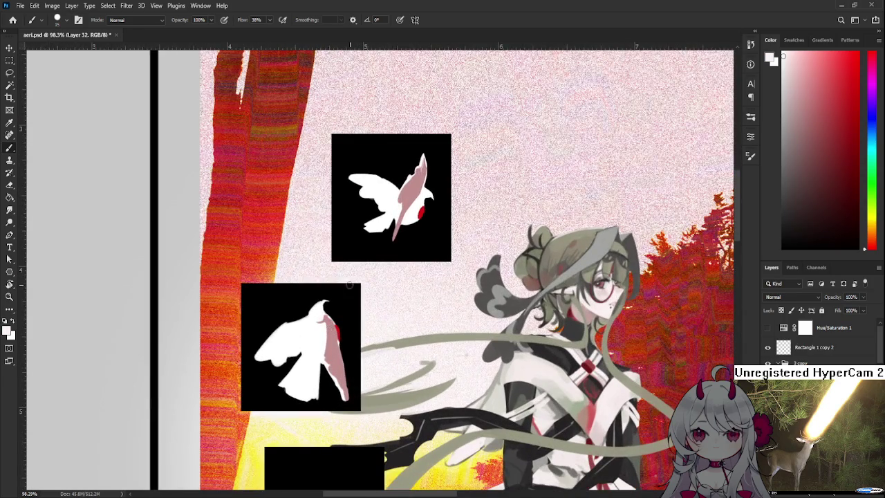
{"action": "left_click_drag", "start_coordinate": [330, 321], "coordinate": [334, 340]}
{"action": "left_click", "coordinate": [331, 340], "text": "alt"}
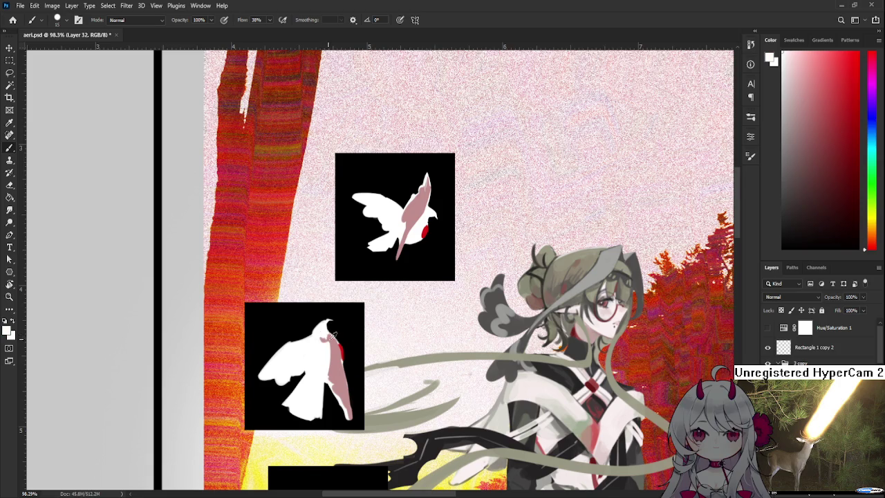
{"action": "left_click", "coordinate": [334, 337], "text": "alt"}
{"action": "left_click", "coordinate": [331, 338], "text": "alt"}
{"action": "mouse_move", "coordinate": [342, 357]}
{"action": "left_mouse_down"}
{"action": "mouse_move", "coordinate": [348, 331]}
{"action": "mouse_move", "coordinate": [344, 345]}
{"action": "mouse_move", "coordinate": [320, 355]}
{"action": "mouse_move", "coordinate": [358, 312]}
{"action": "left_mouse_up"}
Step: Shape the drooping wing with sampled pink and white, briefly rotating the canvas view
{"action": "left_click", "coordinate": [351, 337], "text": "alt"}
{"action": "key", "text": "r"}
{"action": "key", "text": "b"}
{"action": "left_click", "coordinate": [356, 313], "text": "alt"}
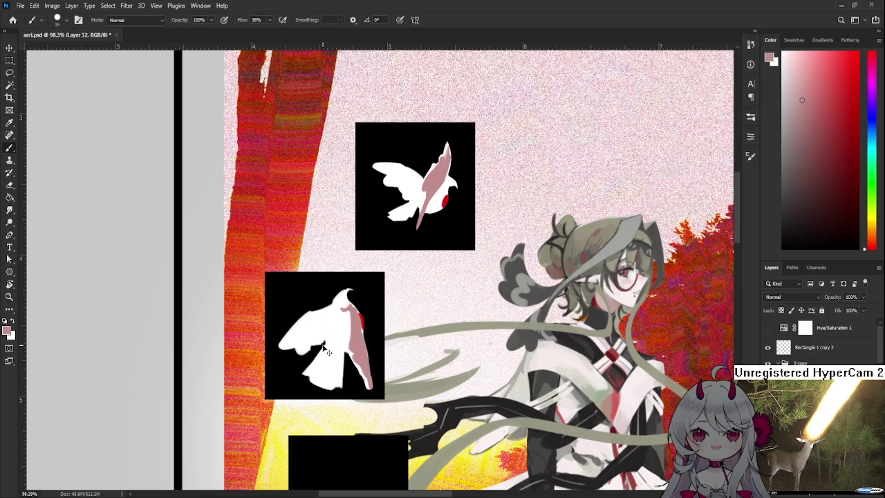
{"action": "left_click", "coordinate": [334, 337], "text": "alt"}
Step: Lasso the lower bird and nudge it slightly left
{"action": "scroll", "coordinate": [337, 299], "scroll_direction": "down", "scroll_amount": 3}
{"action": "scroll", "coordinate": [336, 300], "scroll_direction": "down", "scroll_amount": 1}
{"action": "scroll", "coordinate": [338, 302], "scroll_direction": "down", "scroll_amount": 1}
{"action": "scroll", "coordinate": [338, 305], "scroll_direction": "up", "scroll_amount": 2}
{"action": "scroll", "coordinate": [338, 306], "scroll_direction": "up", "scroll_amount": 2}
{"action": "scroll", "coordinate": [338, 306], "scroll_direction": "up", "scroll_amount": 1}
{"action": "key", "text": "ctrl+t"}
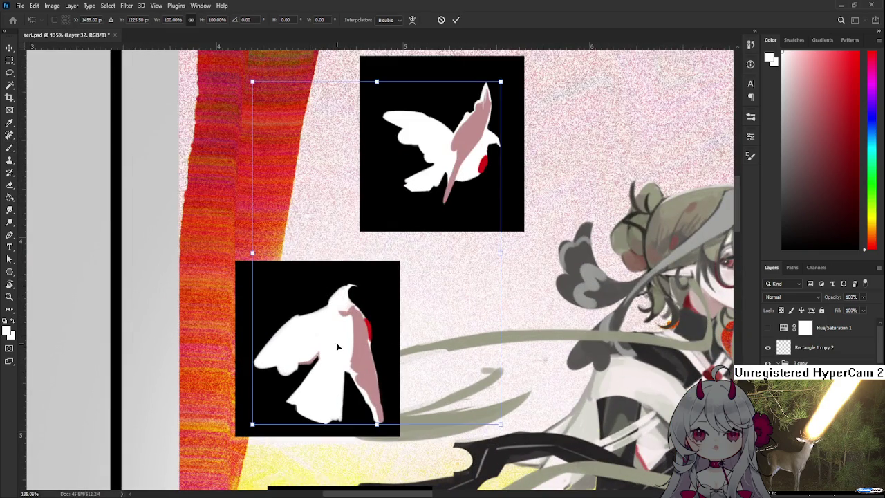
{"action": "key", "text": "Escape"}
{"action": "key", "text": "l"}
{"action": "left_click_drag", "start_coordinate": [347, 266], "coordinate": [388, 277]}
{"action": "key", "text": "ctrl+t"}
{"action": "left_click_drag", "start_coordinate": [359, 362], "coordinate": [342, 354]}
{"action": "key", "text": "Return"}
{"action": "key", "text": "ctrl+d"}
Step: Reselect the lower bird and shift it slightly down and right
{"action": "scroll", "coordinate": [341, 308], "scroll_direction": "down", "scroll_amount": 3}
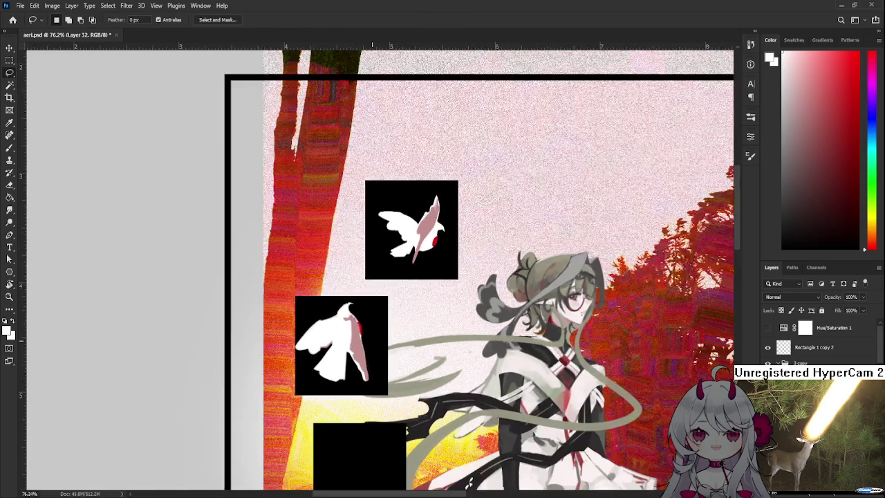
{"action": "scroll", "coordinate": [341, 308], "scroll_direction": "down", "scroll_amount": 2}
{"action": "scroll", "coordinate": [341, 308], "scroll_direction": "up", "scroll_amount": 1}
{"action": "left_click_drag", "start_coordinate": [341, 306], "coordinate": [391, 330]}
{"action": "scroll", "coordinate": [361, 356], "scroll_direction": "up", "scroll_amount": 3}
{"action": "key", "text": "ctrl+t"}
{"action": "left_click_drag", "start_coordinate": [350, 357], "coordinate": [356, 361]}
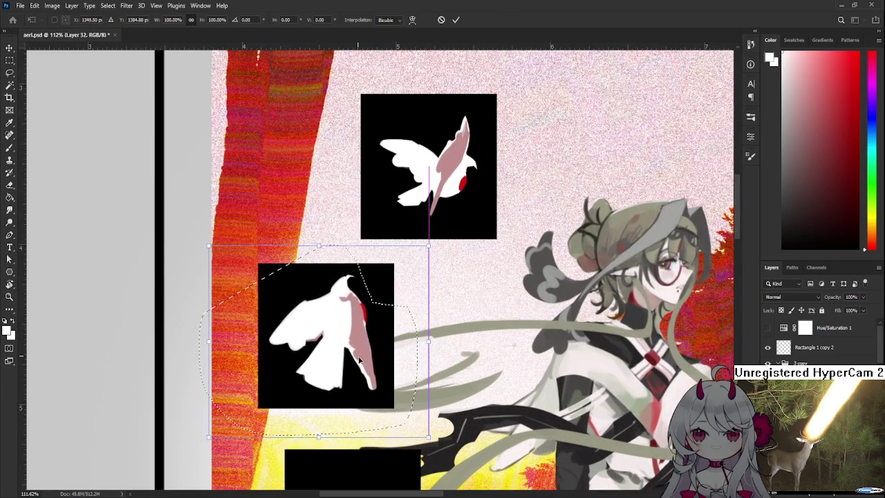
{"action": "key", "text": "Return"}
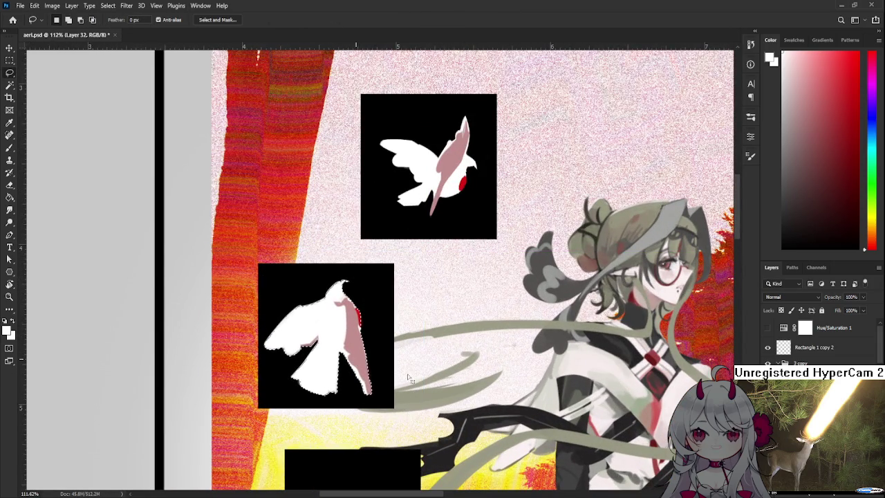
Step: Shrink the lower bird to roughly 89%, nudging it slightly left and down
{"action": "scroll", "coordinate": [407, 375], "scroll_direction": "down", "scroll_amount": 1}
{"action": "scroll", "coordinate": [387, 339], "scroll_direction": "down", "scroll_amount": 2}
{"action": "scroll", "coordinate": [386, 340], "scroll_direction": "down", "scroll_amount": 2}
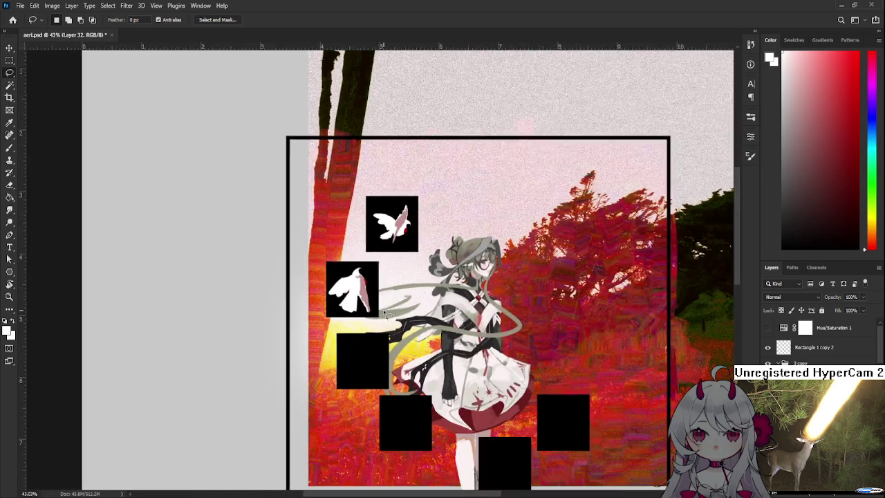
{"action": "scroll", "coordinate": [383, 342], "scroll_direction": "down", "scroll_amount": 2}
{"action": "scroll", "coordinate": [381, 343], "scroll_direction": "down", "scroll_amount": 1}
{"action": "scroll", "coordinate": [332, 344], "scroll_direction": "up", "scroll_amount": 1}
{"action": "scroll", "coordinate": [305, 345], "scroll_direction": "up", "scroll_amount": 2}
{"action": "scroll", "coordinate": [358, 311], "scroll_direction": "up", "scroll_amount": 1}
{"action": "scroll", "coordinate": [358, 311], "scroll_direction": "up", "scroll_amount": 2}
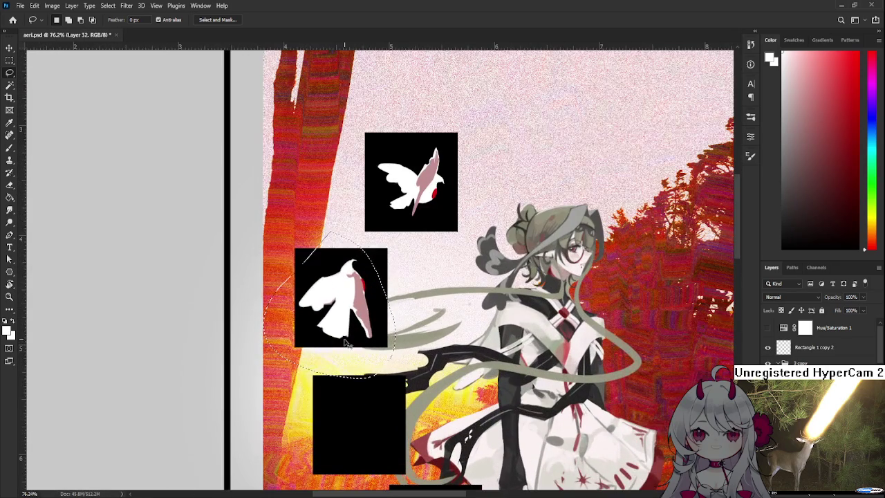
{"action": "key", "text": "ctrl+t"}
{"action": "left_click_drag", "start_coordinate": [266, 377], "coordinate": [271, 367]}
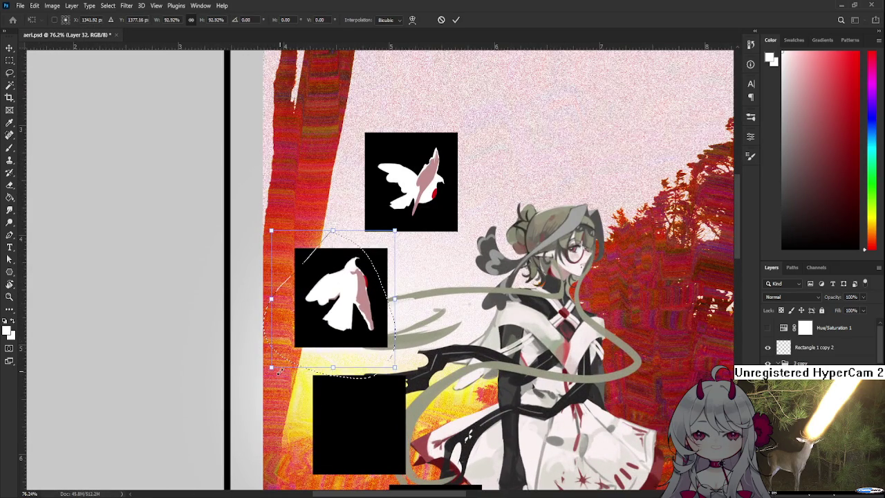
{"action": "left_click_drag", "start_coordinate": [329, 325], "coordinate": [325, 326]}
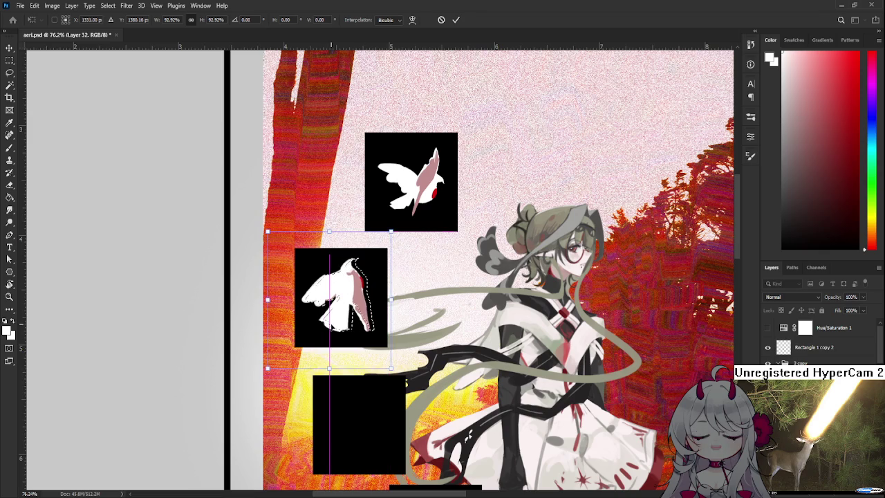
{"action": "left_click_drag", "start_coordinate": [271, 367], "coordinate": [301, 360]}
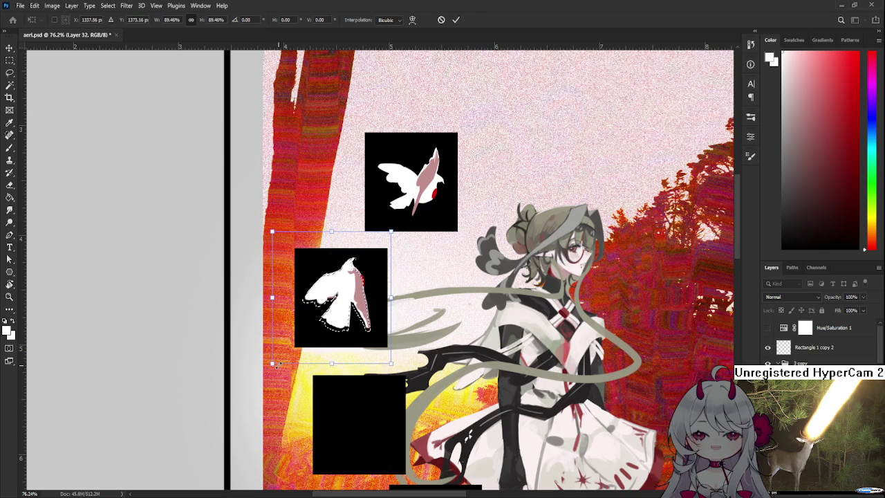
{"action": "key", "text": "Return"}
Step: Reselect the lower bird and rotate it about 3 degrees
{"action": "scroll", "coordinate": [322, 377], "scroll_direction": "down", "scroll_amount": 2}
{"action": "scroll", "coordinate": [323, 380], "scroll_direction": "down", "scroll_amount": 1}
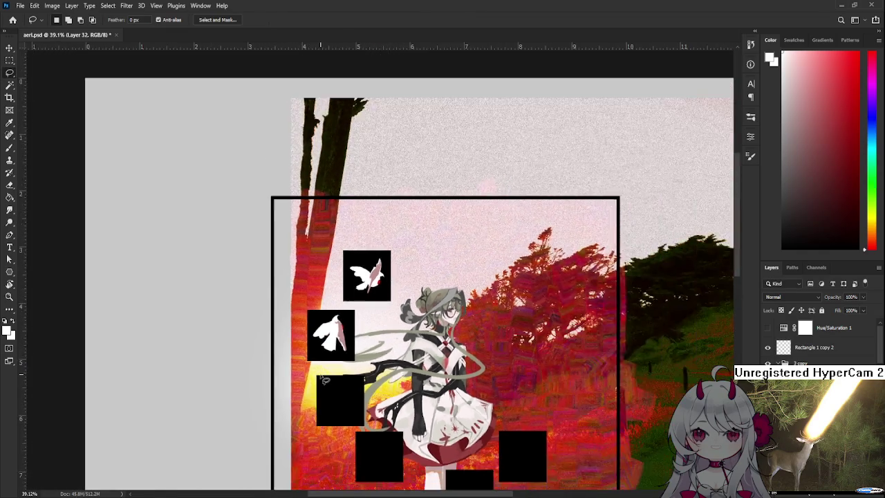
{"action": "scroll", "coordinate": [323, 380], "scroll_direction": "down", "scroll_amount": 1}
{"action": "scroll", "coordinate": [346, 305], "scroll_direction": "down", "scroll_amount": 1}
{"action": "left_click_drag", "start_coordinate": [310, 357], "coordinate": [346, 332]}
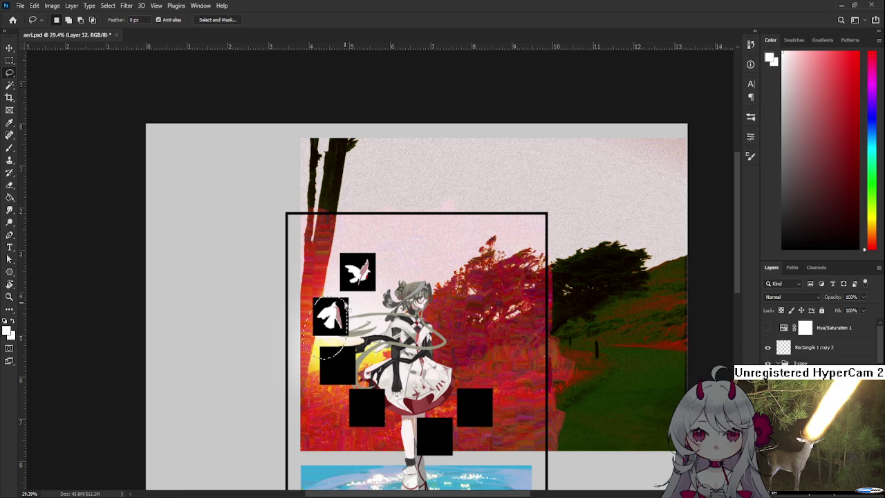
{"action": "scroll", "coordinate": [345, 304], "scroll_direction": "up", "scroll_amount": 1}
{"action": "scroll", "coordinate": [346, 305], "scroll_direction": "up", "scroll_amount": 1}
{"action": "key", "text": "ctrl+t"}
{"action": "left_click_drag", "start_coordinate": [364, 299], "coordinate": [358, 302]}
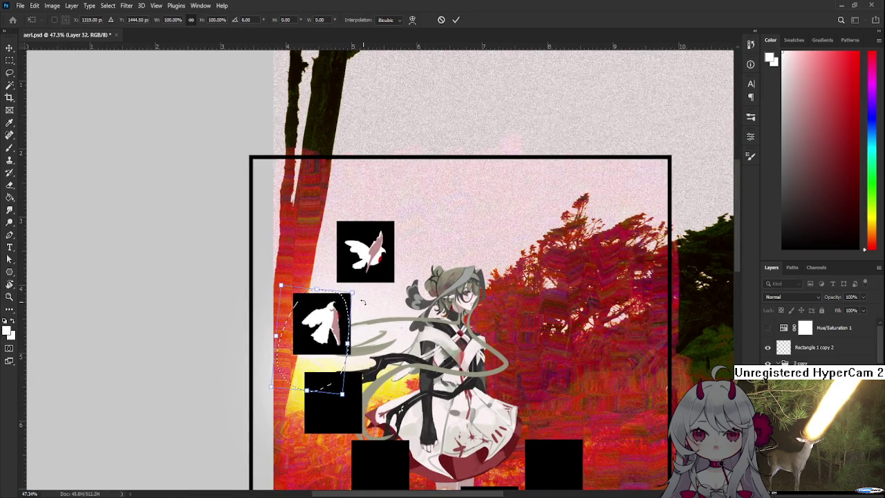
{"action": "key", "text": "Return"}
{"action": "scroll", "coordinate": [391, 337], "scroll_direction": "down", "scroll_amount": 1}
{"action": "scroll", "coordinate": [390, 336], "scroll_direction": "down", "scroll_amount": 1}
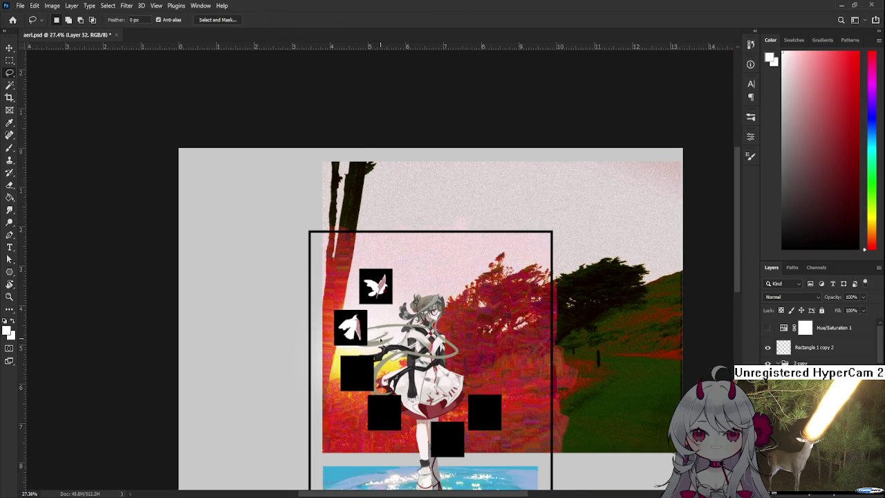
{"action": "scroll", "coordinate": [377, 354], "scroll_direction": "up", "scroll_amount": 1}
{"action": "scroll", "coordinate": [377, 354], "scroll_direction": "up", "scroll_amount": 2}
{"action": "scroll", "coordinate": [377, 354], "scroll_direction": "up", "scroll_amount": 1}
{"action": "scroll", "coordinate": [373, 408], "scroll_direction": "down", "scroll_amount": 1}
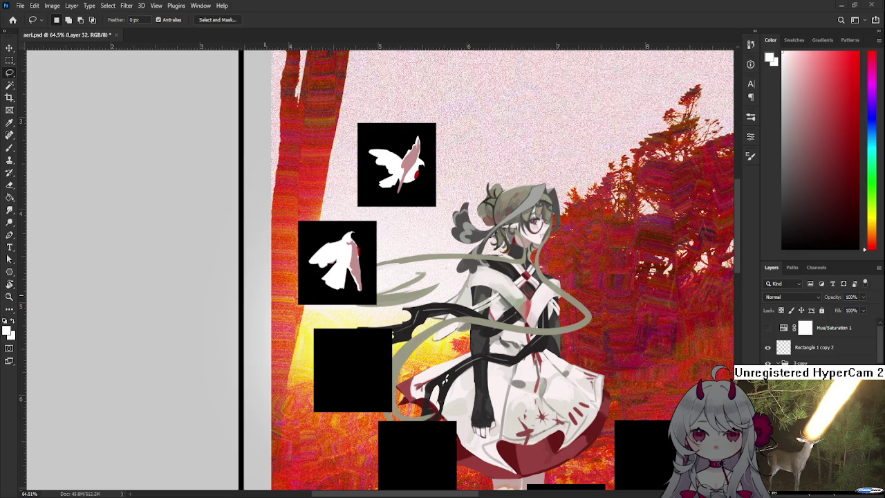
Step: Zoom to the empty black square beneath the lower bird and switch to the Brush
{"action": "scroll", "coordinate": [354, 358], "scroll_direction": "up", "scroll_amount": 1}
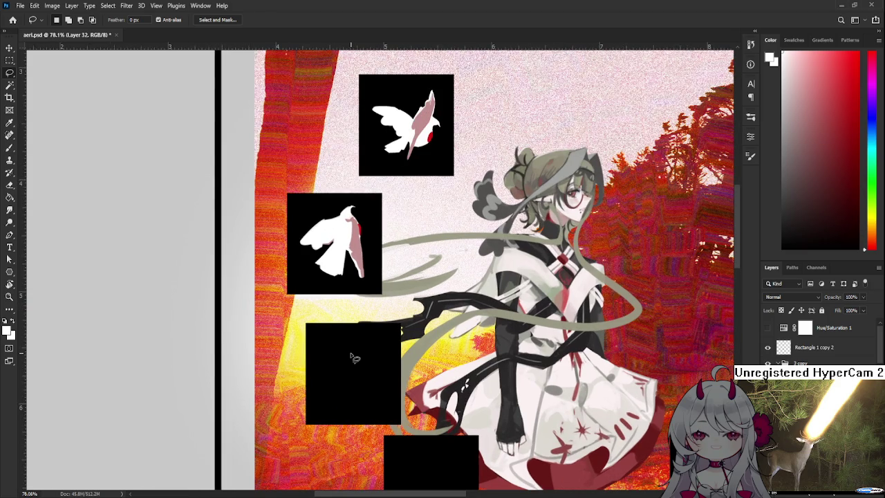
{"action": "scroll", "coordinate": [354, 358], "scroll_direction": "down", "scroll_amount": 1}
{"action": "scroll", "coordinate": [359, 346], "scroll_direction": "down", "scroll_amount": 2}
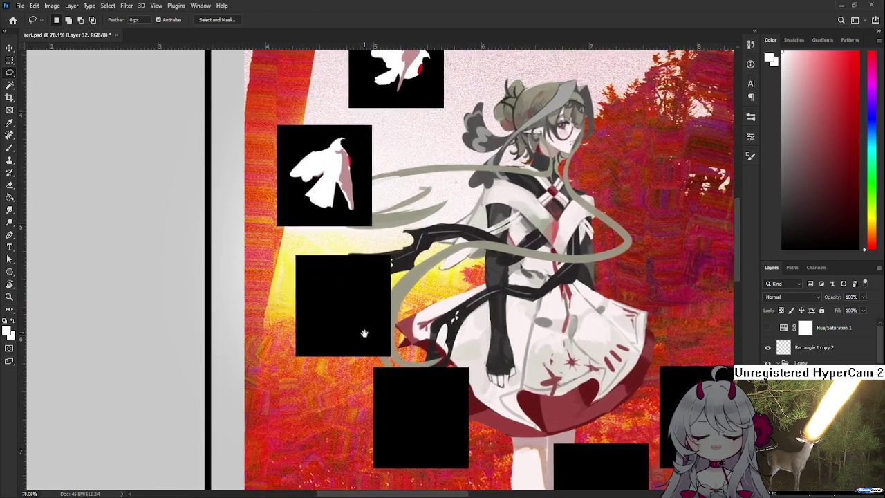
{"action": "scroll", "coordinate": [366, 339], "scroll_direction": "up", "scroll_amount": 1}
{"action": "scroll", "coordinate": [377, 353], "scroll_direction": "down", "scroll_amount": 1}
{"action": "scroll", "coordinate": [379, 356], "scroll_direction": "down", "scroll_amount": 1}
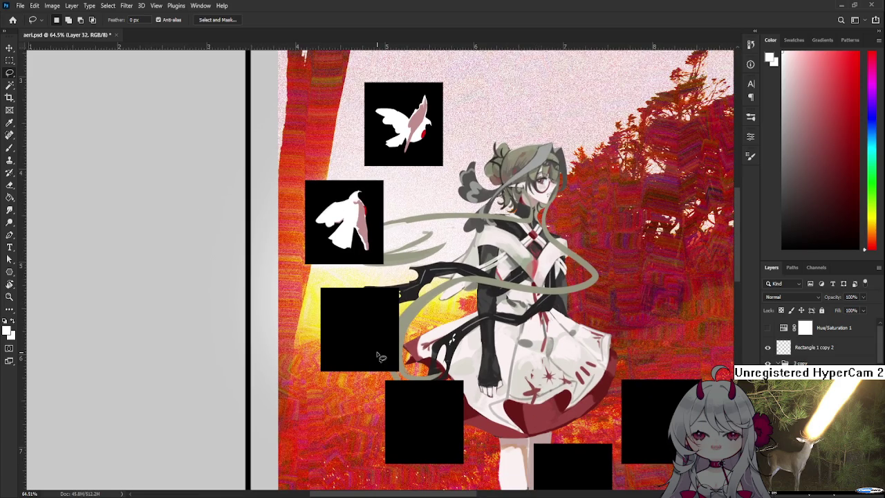
{"action": "scroll", "coordinate": [342, 294], "scroll_direction": "down", "scroll_amount": 1}
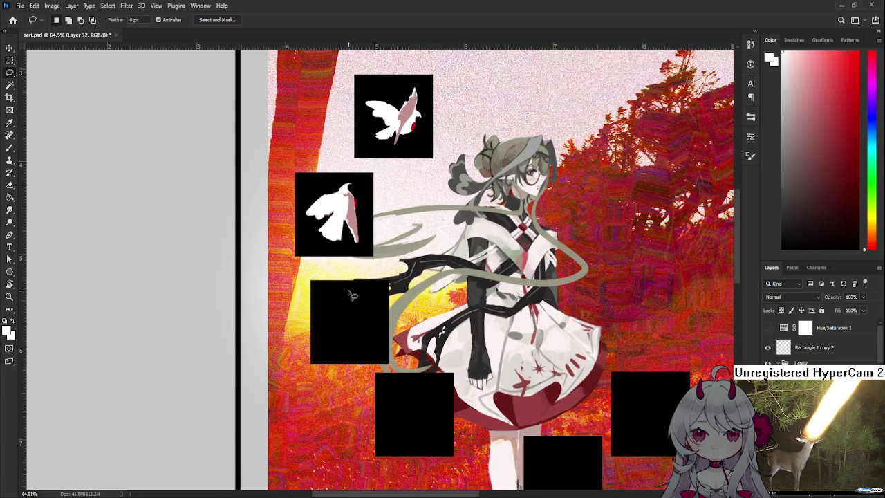
{"action": "key", "text": "b"}
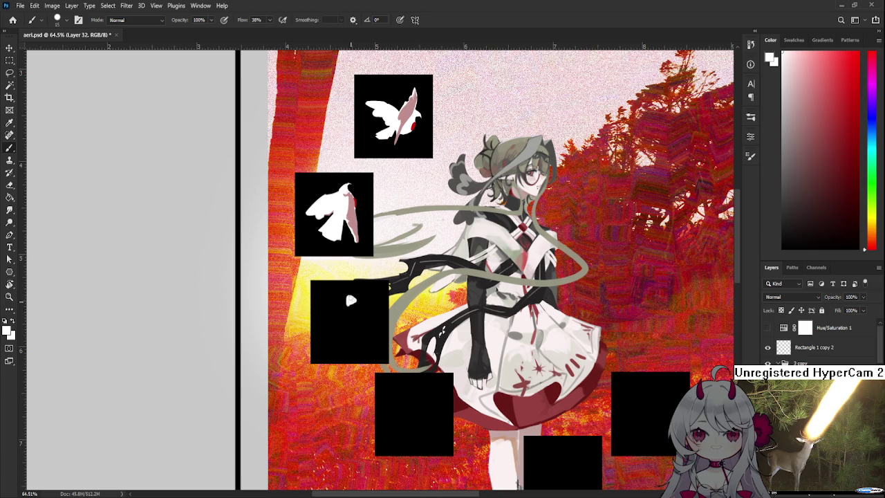
Step: Erase a notch and the tail from the white blob, then extend its body downward
{"action": "key", "text": "e"}
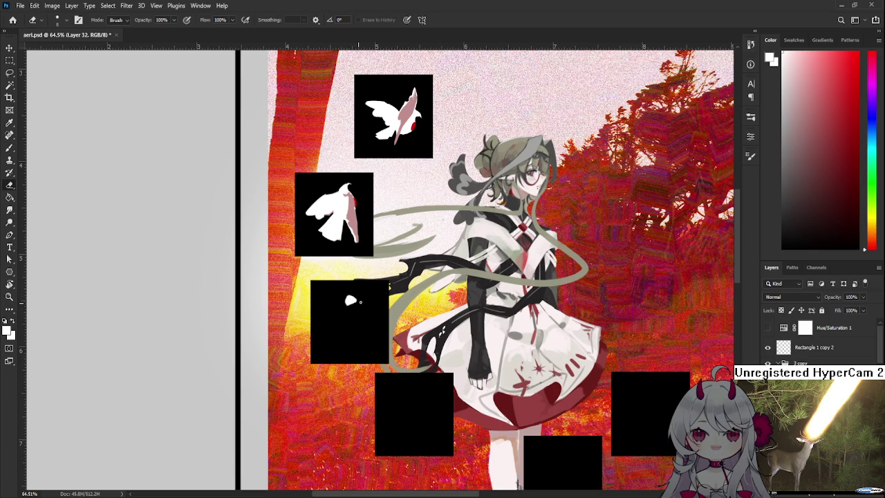
{"action": "left_click_drag", "start_coordinate": [354, 299], "coordinate": [356, 298]}
{"action": "left_click_drag", "start_coordinate": [362, 303], "coordinate": [343, 310]}
{"action": "key", "text": "b"}
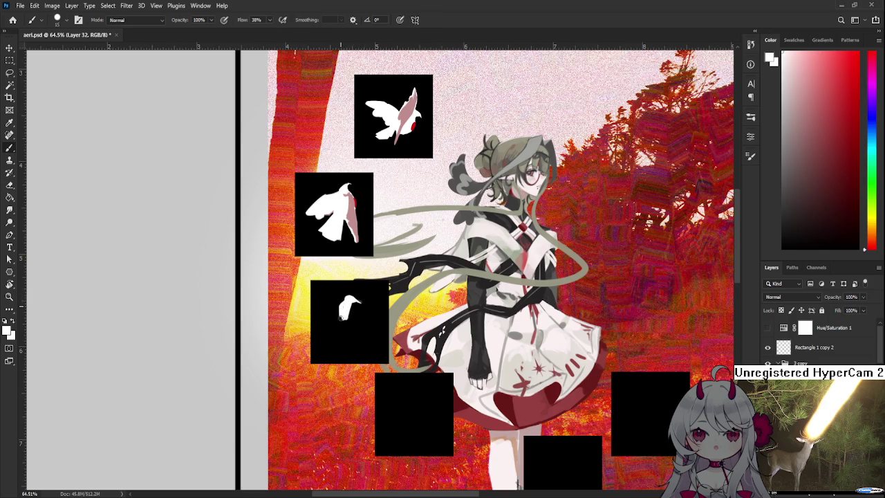
{"action": "key", "text": "e"}
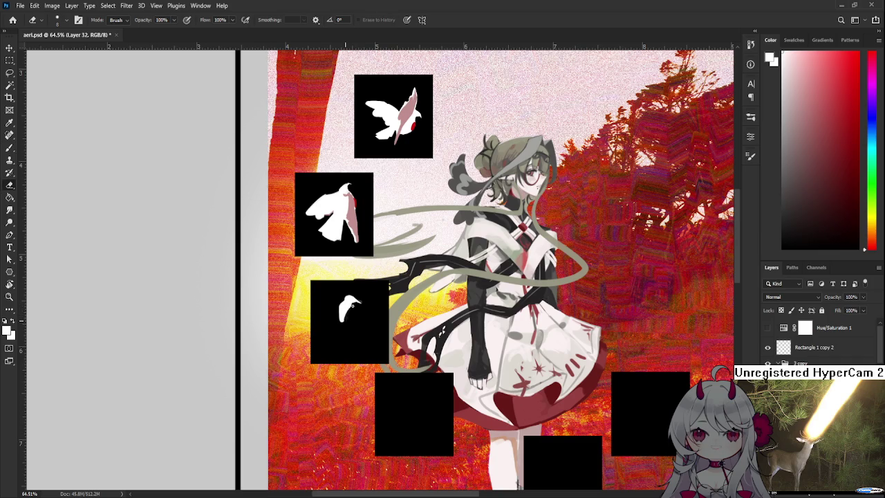
{"action": "key", "text": "b"}
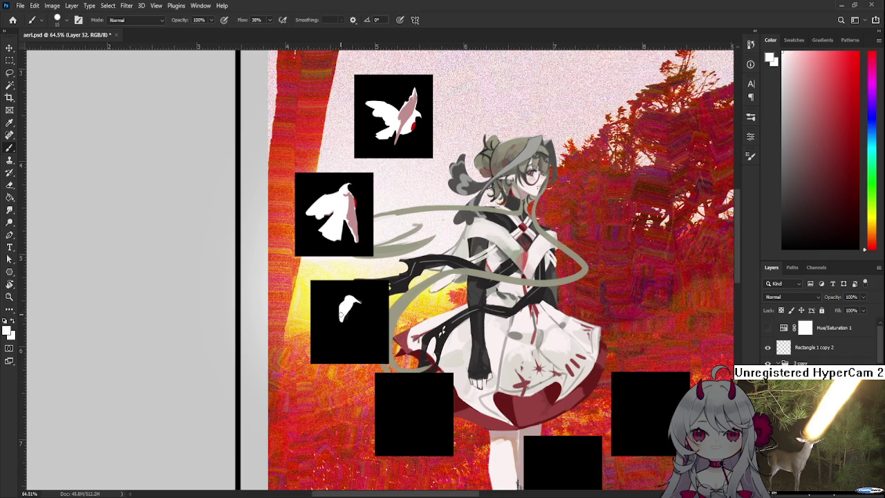
{"action": "key", "text": "e"}
{"action": "mouse_move", "coordinate": [339, 329]}
{"action": "left_mouse_down"}
{"action": "mouse_move", "coordinate": [338, 323]}
{"action": "mouse_move", "coordinate": [346, 337]}
{"action": "left_mouse_up"}
Step: Widen the third bird's lower body with white paint
{"action": "key", "text": "b"}
{"action": "key", "text": "e"}
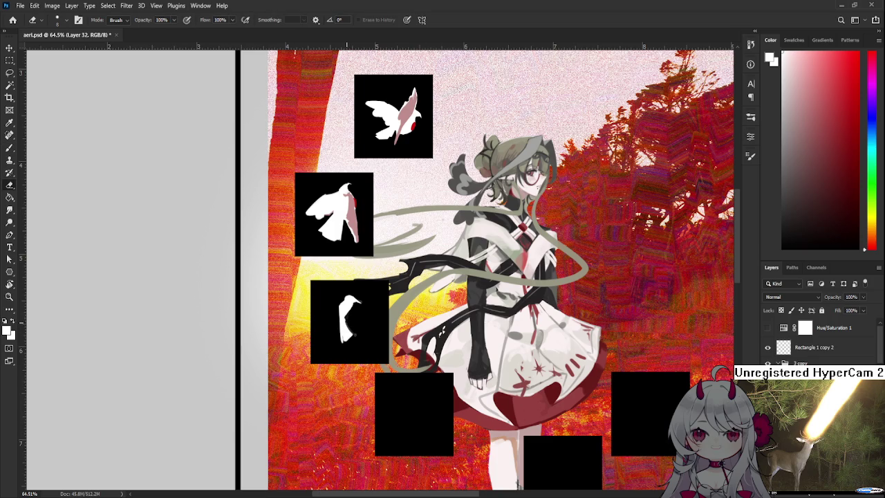
{"action": "key", "text": "b"}
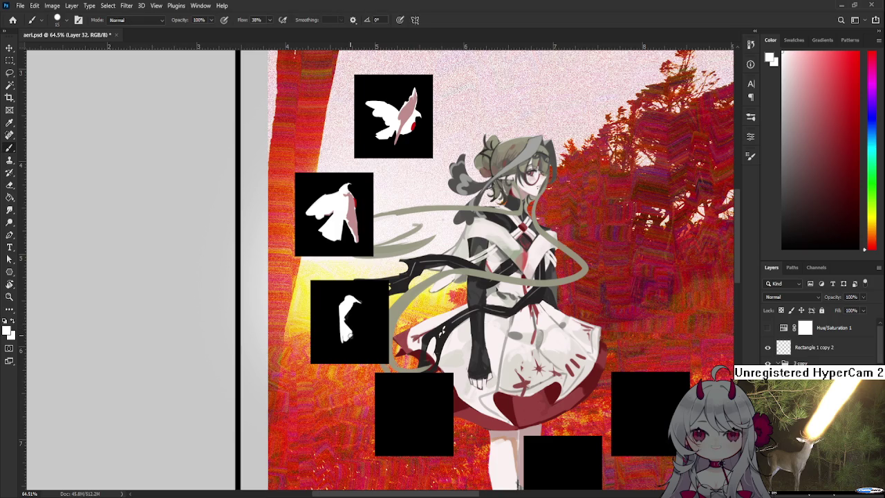
{"action": "key", "text": "e"}
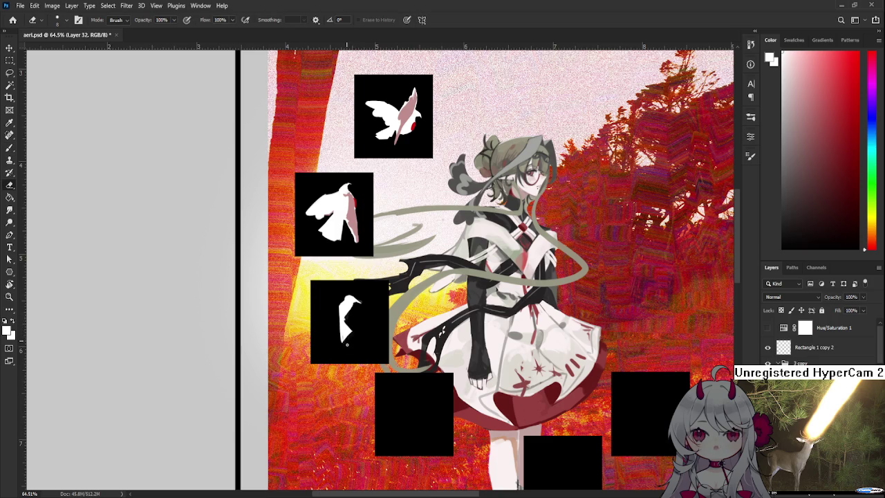
{"action": "key", "text": "b"}
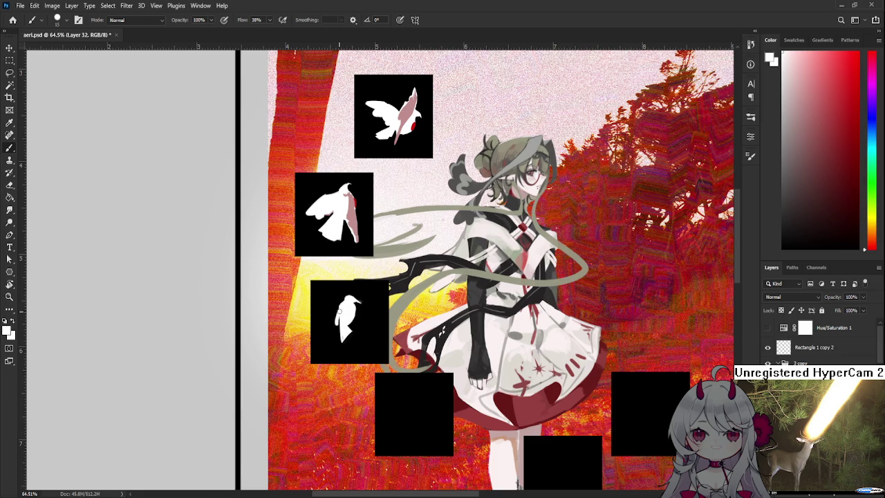
{"action": "key", "text": "e"}
{"action": "key", "text": "b"}
{"action": "key", "text": "e"}
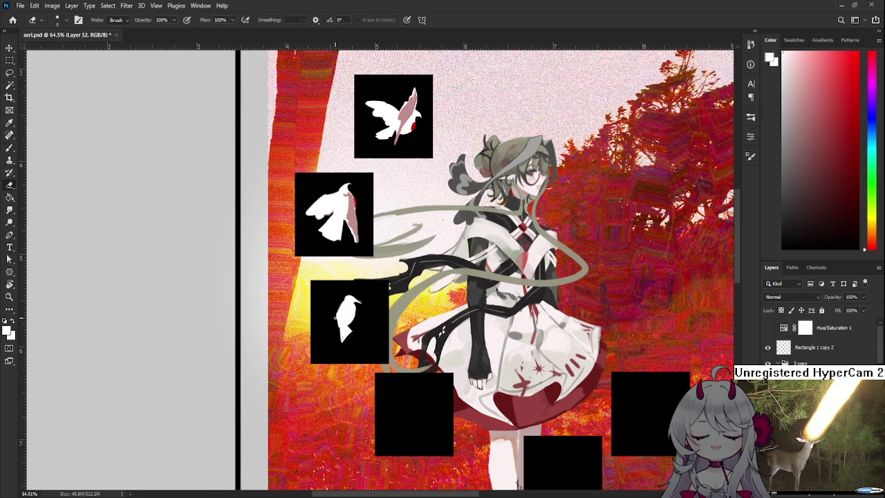
{"action": "key", "text": "b"}
{"action": "key", "text": "e"}
{"action": "key", "text": "b"}
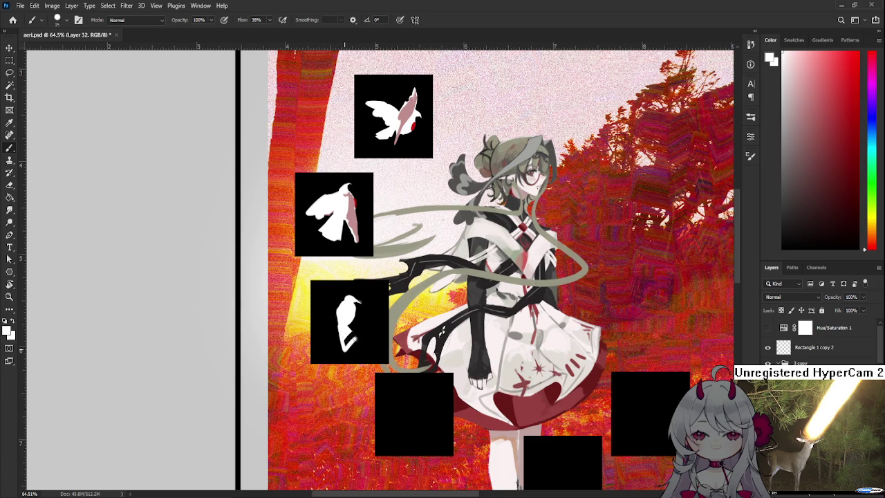
{"action": "left_click_drag", "start_coordinate": [344, 344], "coordinate": [352, 335]}
Step: Erase to trim the lower right edge of the bird's silhouette
{"action": "key", "text": "e"}
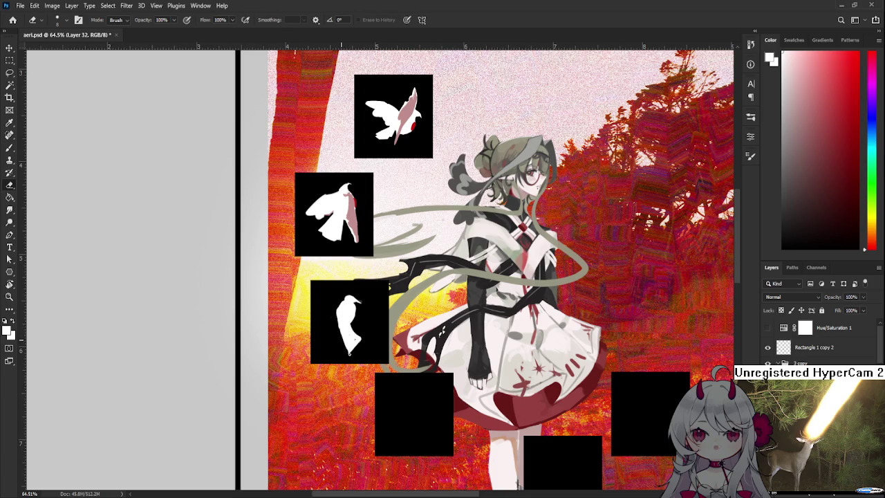
{"action": "left_click", "coordinate": [355, 335]}
{"action": "left_click_drag", "start_coordinate": [356, 341], "coordinate": [356, 349]}
{"action": "key", "text": "b"}
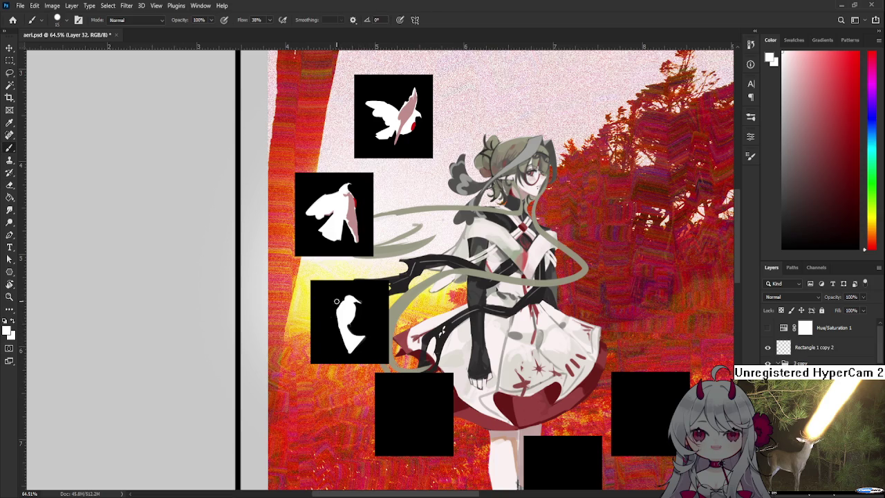
{"action": "key", "text": "e"}
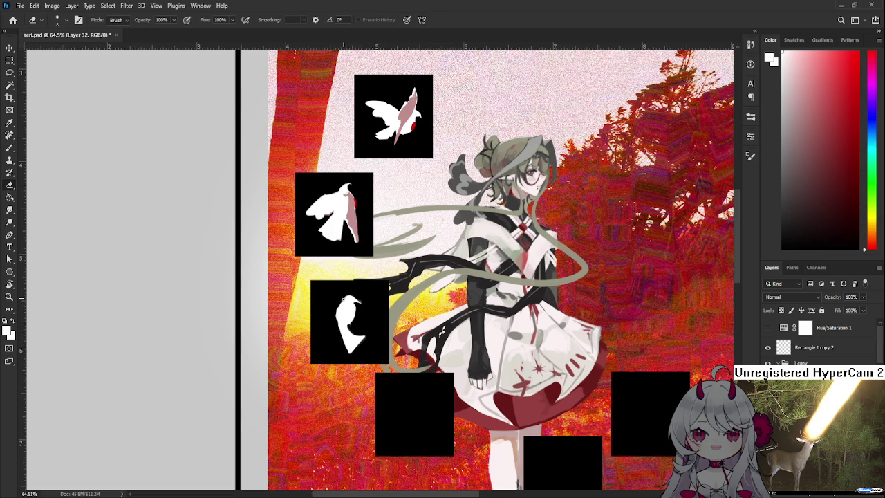
{"action": "key", "text": "b"}
Step: Try a hooked and then a short horizontal white wing stroke, undoing both
{"action": "left_click_drag", "start_coordinate": [344, 302], "coordinate": [324, 349]}
{"action": "key", "text": "ctrl+z"}
{"action": "mouse_move", "coordinate": [346, 301]}
{"action": "left_mouse_down"}
{"action": "mouse_move", "coordinate": [314, 301]}
{"action": "mouse_move", "coordinate": [386, 302]}
{"action": "mouse_move", "coordinate": [343, 298]}
{"action": "mouse_move", "coordinate": [377, 322]}
{"action": "mouse_move", "coordinate": [366, 298]}
{"action": "left_mouse_up"}
{"action": "key", "text": "ctrl+z"}
{"action": "key", "text": "ctrl+z"}
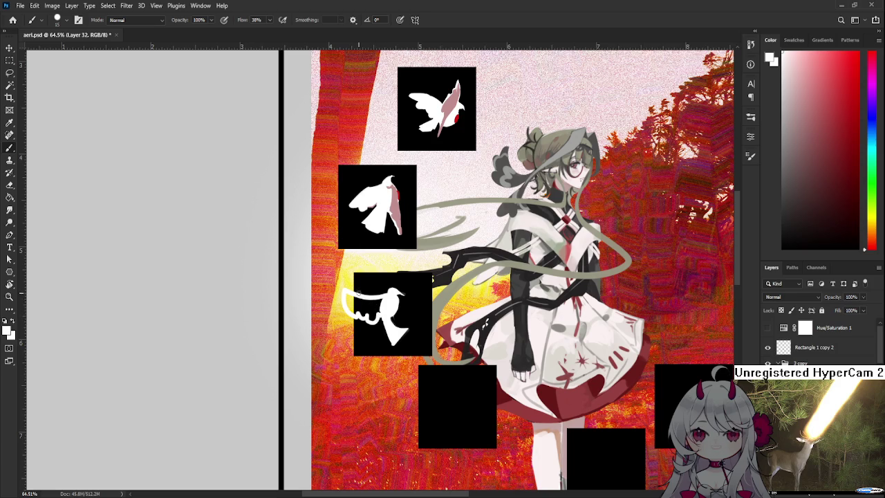
Step: Paint a white left wing and a tall thin white neck on the third bird
{"action": "mouse_move", "coordinate": [350, 302]}
{"action": "left_mouse_down"}
{"action": "mouse_move", "coordinate": [361, 296]}
{"action": "mouse_move", "coordinate": [348, 313]}
{"action": "mouse_move", "coordinate": [378, 304]}
{"action": "left_mouse_up"}
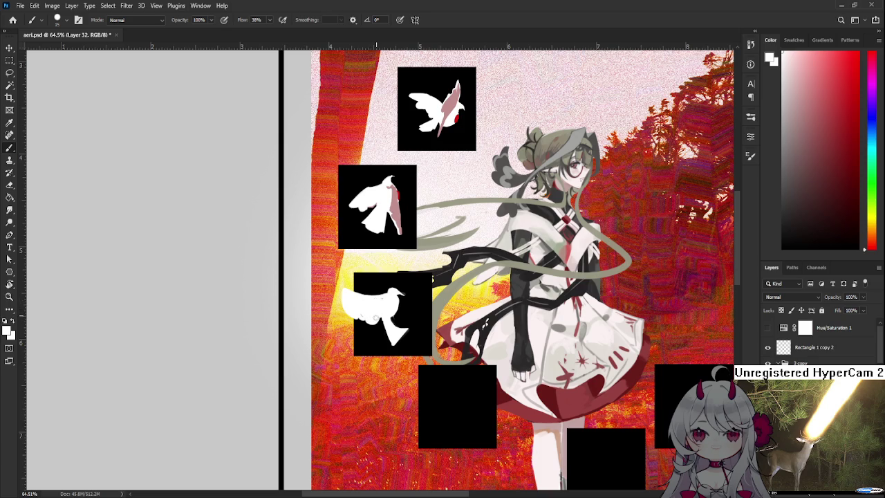
{"action": "left_click_drag", "start_coordinate": [404, 296], "coordinate": [387, 310]}
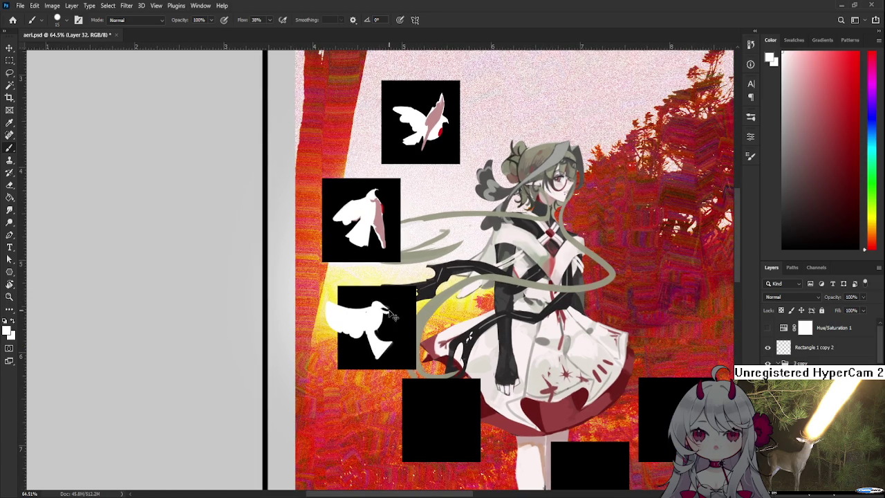
{"action": "left_click_drag", "start_coordinate": [385, 304], "coordinate": [388, 284]}
{"action": "mouse_move", "coordinate": [385, 296]}
{"action": "left_mouse_down"}
{"action": "mouse_move", "coordinate": [388, 274]}
{"action": "mouse_move", "coordinate": [385, 303]}
{"action": "left_mouse_up"}
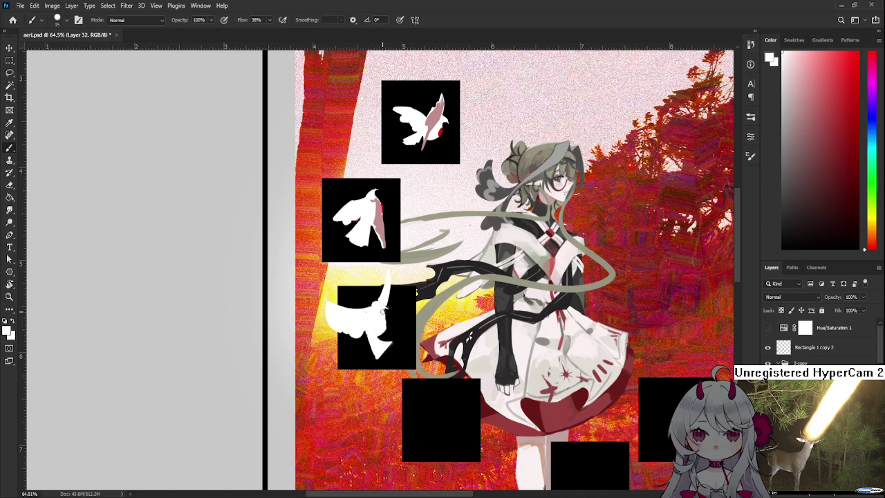
Step: Sample red from the top bird and add a red mark to the third bird
{"action": "key", "text": "e"}
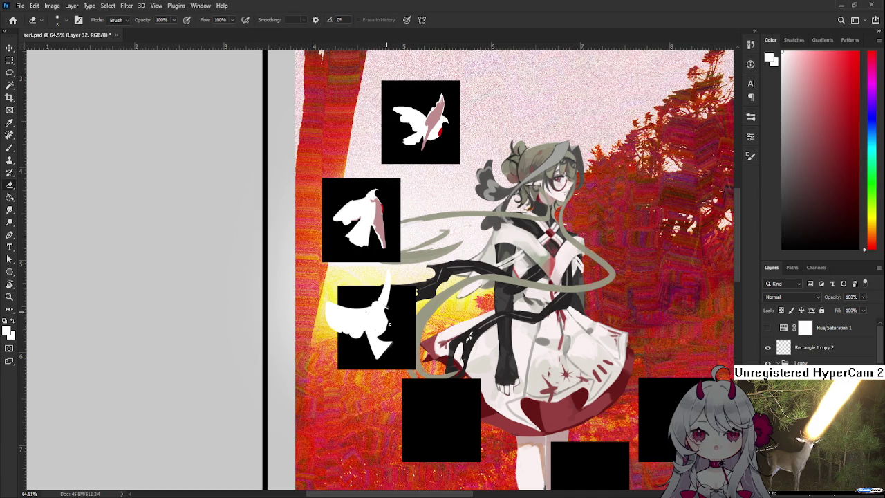
{"action": "key", "text": "b"}
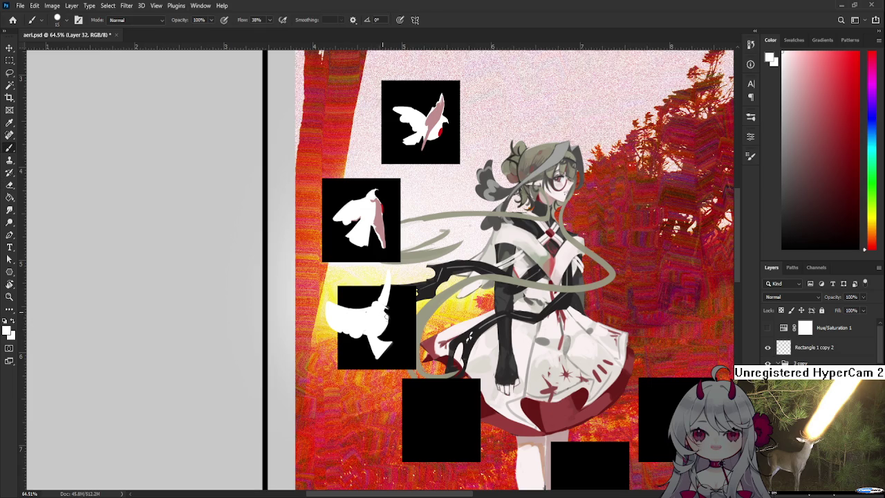
{"action": "key", "text": "e"}
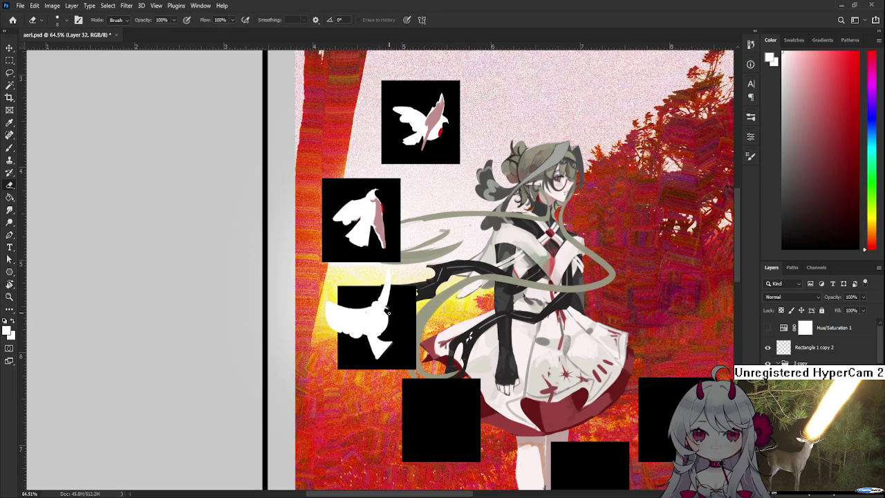
{"action": "key", "text": "b"}
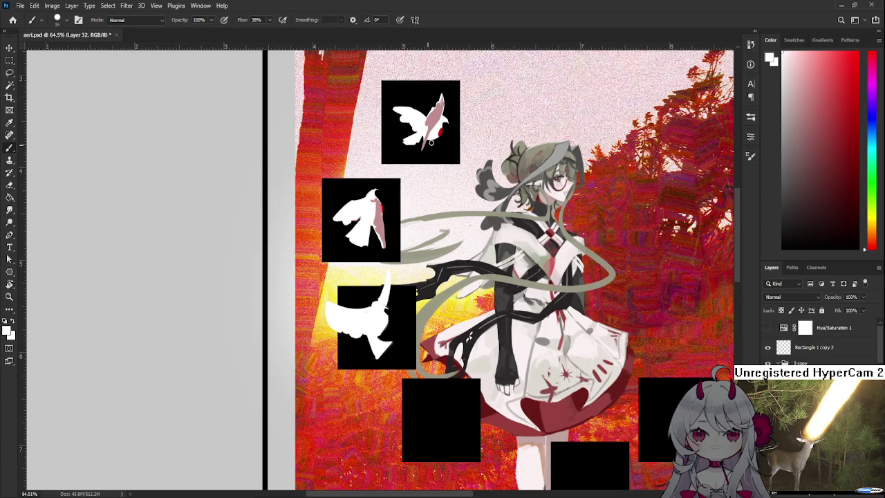
{"action": "left_click", "coordinate": [440, 132], "text": "alt"}
{"action": "left_click_drag", "start_coordinate": [385, 316], "coordinate": [385, 326]}
Step: Sample pink from the second bird and shade the third bird's left wing with it
{"action": "key", "text": "e"}
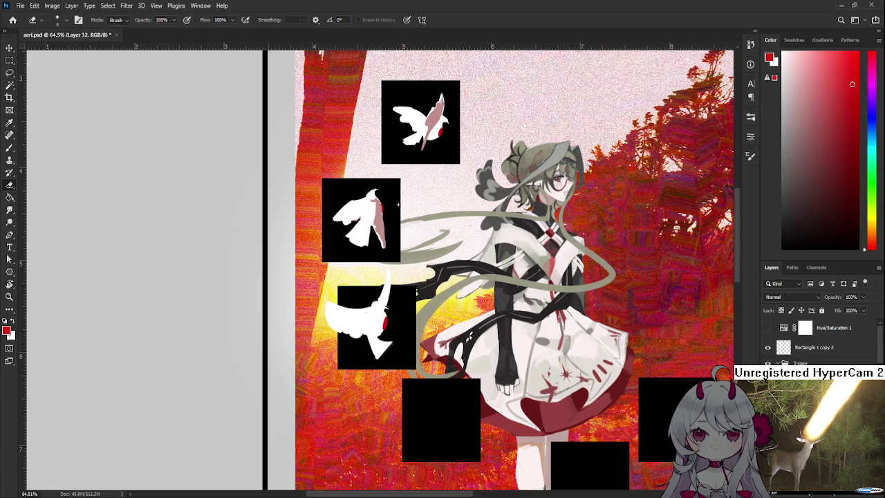
{"action": "key", "text": "b"}
{"action": "left_click", "coordinate": [378, 220], "text": "alt"}
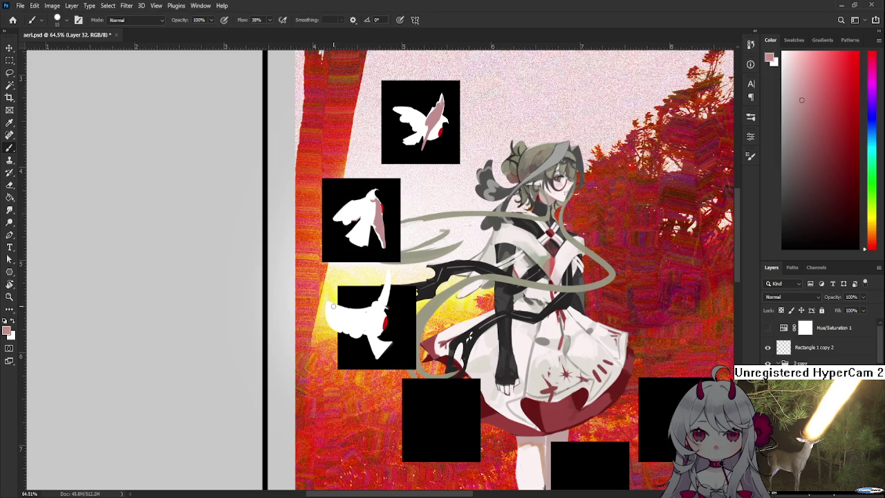
{"action": "left_click_drag", "start_coordinate": [333, 305], "coordinate": [369, 317]}
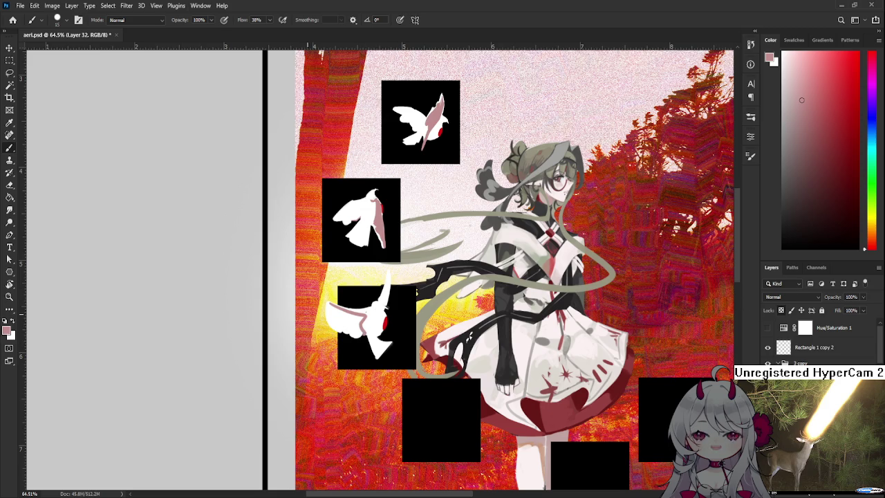
{"action": "mouse_move", "coordinate": [334, 312]}
{"action": "left_mouse_down"}
{"action": "mouse_move", "coordinate": [351, 312]}
{"action": "mouse_move", "coordinate": [346, 332]}
{"action": "left_mouse_up"}
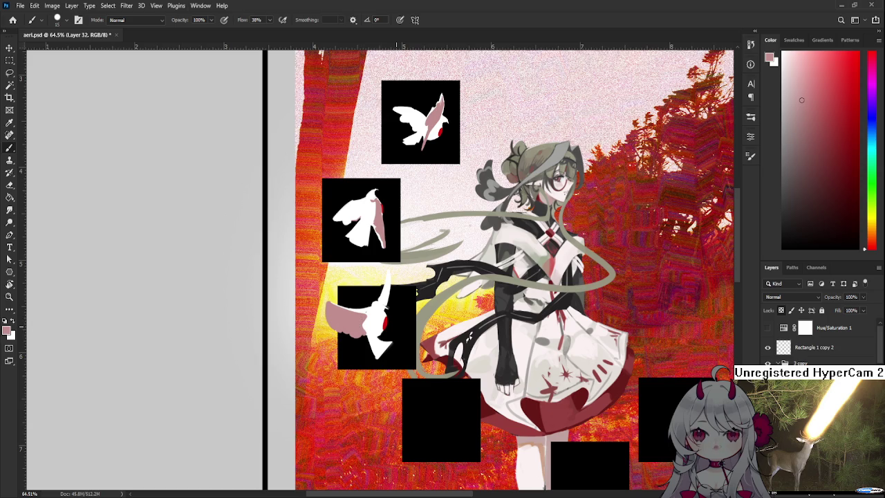
Step: Sample pink and white from the bird and fill out the white wing tip
{"action": "scroll", "coordinate": [391, 314], "scroll_direction": "up", "scroll_amount": 3}
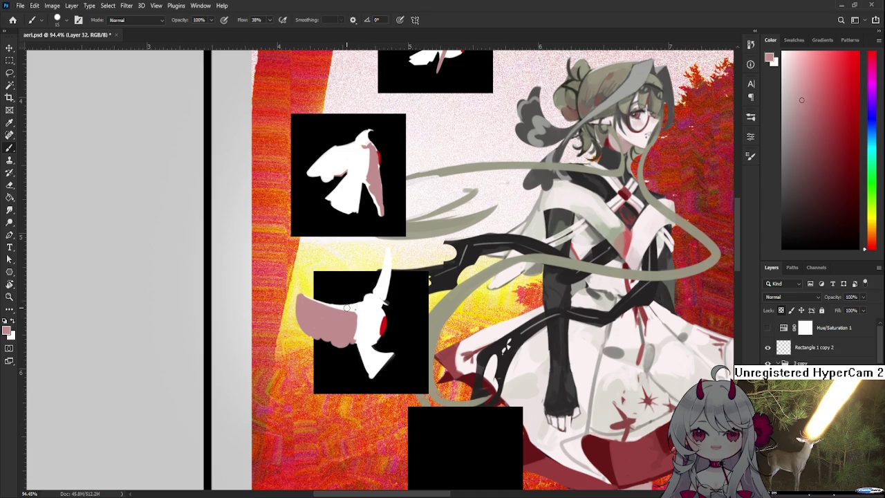
{"action": "left_click", "coordinate": [351, 318], "text": "alt"}
{"action": "key", "text": "x"}
{"action": "left_click", "coordinate": [353, 316], "text": "alt"}
{"action": "left_click", "coordinate": [356, 308], "text": "alt"}
{"action": "left_click", "coordinate": [359, 332], "text": "alt"}
{"action": "left_click", "coordinate": [360, 308], "text": "alt"}
{"action": "left_click", "coordinate": [354, 306], "text": "alt"}
{"action": "left_click", "coordinate": [349, 329], "text": "alt"}
{"action": "left_click", "coordinate": [378, 353], "text": "alt"}
{"action": "left_click", "coordinate": [373, 365], "text": "alt"}
{"action": "left_click_drag", "start_coordinate": [391, 355], "coordinate": [378, 374]}
Step: Zoom closer on the third bird and resample its pink and white
{"action": "key", "text": "e"}
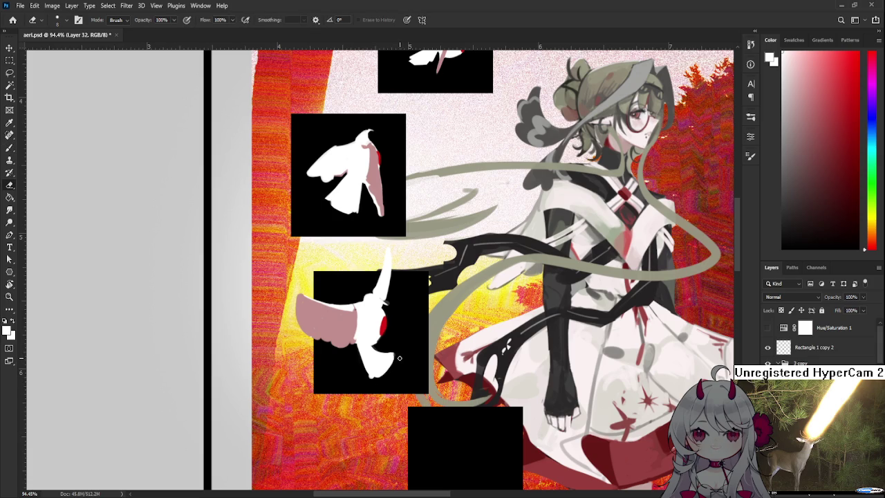
{"action": "scroll", "coordinate": [418, 287], "scroll_direction": "down", "scroll_amount": 3}
{"action": "scroll", "coordinate": [414, 290], "scroll_direction": "up", "scroll_amount": 5}
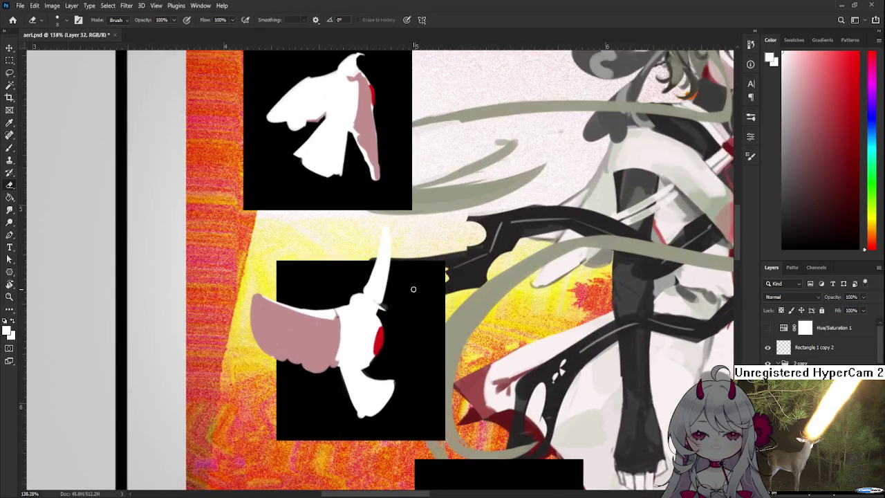
{"action": "left_click_drag", "start_coordinate": [413, 289], "coordinate": [430, 305]}
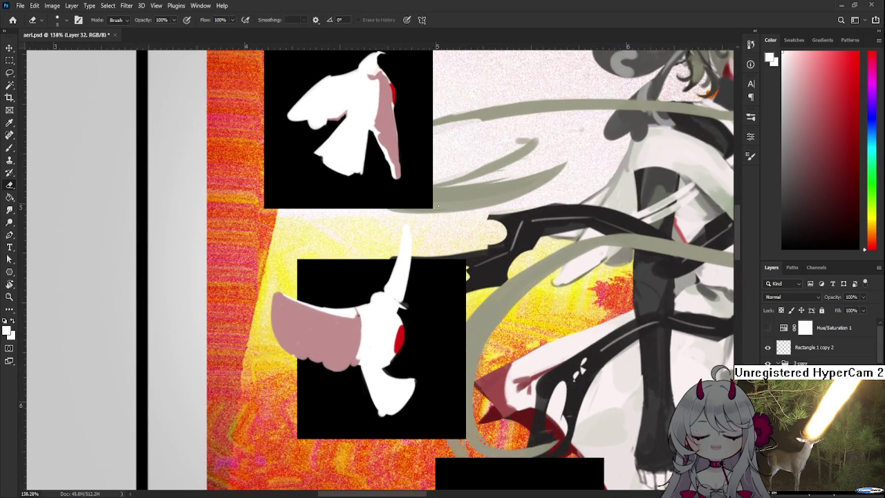
{"action": "key", "text": "b"}
{"action": "left_click", "coordinate": [350, 320], "text": "alt"}
{"action": "key", "text": "e"}
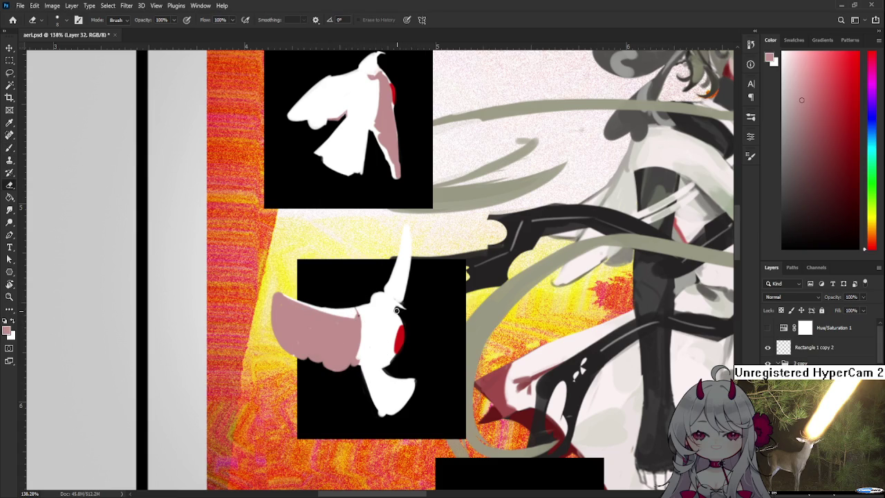
{"action": "key", "text": "b"}
{"action": "left_click", "coordinate": [395, 301], "text": "alt"}
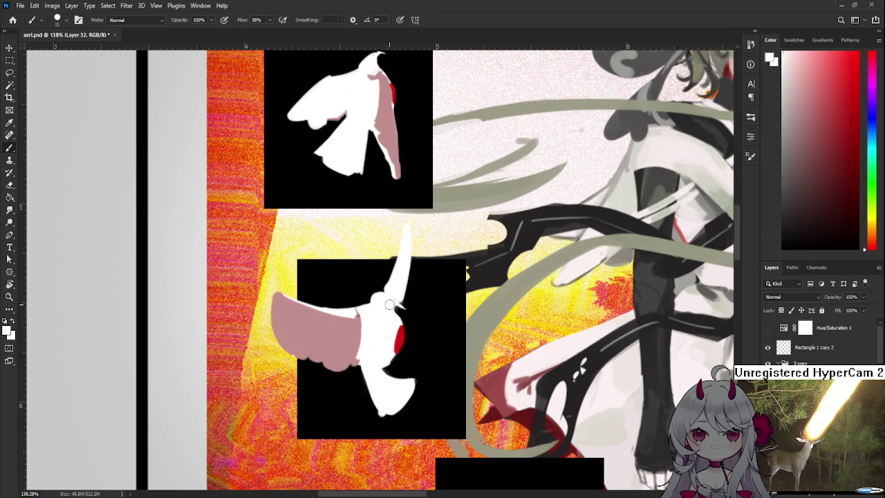
{"action": "left_click", "coordinate": [353, 332], "text": "alt"}
{"action": "left_click_drag", "start_coordinate": [361, 319], "coordinate": [374, 323]}
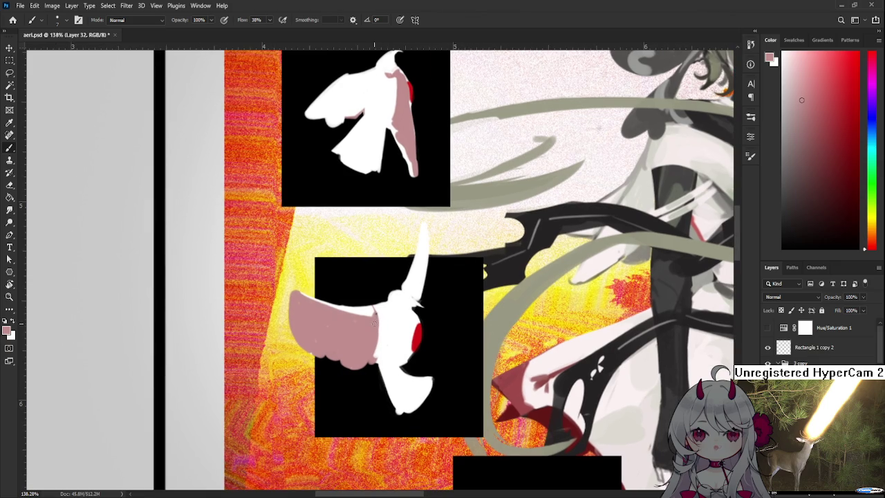
{"action": "left_click", "coordinate": [375, 310], "text": "alt"}
Step: Sample the lower bird's red spot, then finish on its white as paint colour
{"action": "scroll", "coordinate": [374, 309], "scroll_direction": "down", "scroll_amount": 4}
{"action": "scroll", "coordinate": [396, 311], "scroll_direction": "up", "scroll_amount": 2}
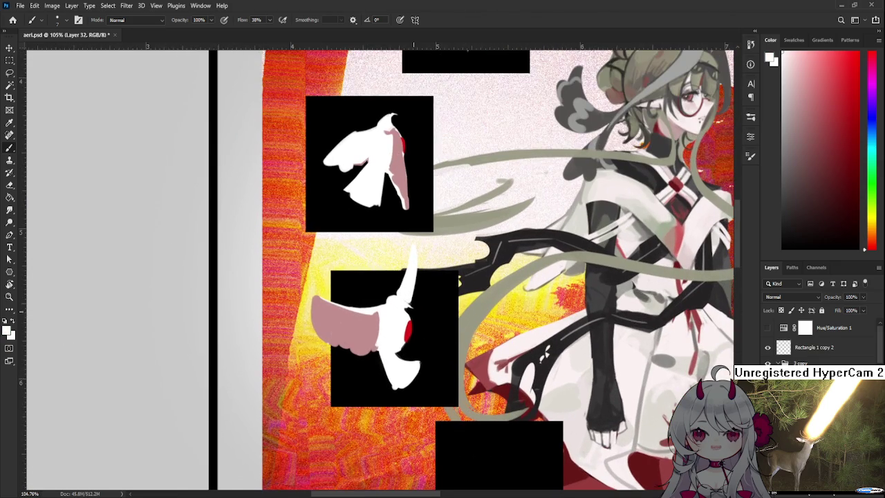
{"action": "scroll", "coordinate": [391, 309], "scroll_direction": "up", "scroll_amount": 1}
{"action": "left_click", "coordinate": [384, 307], "text": "alt"}
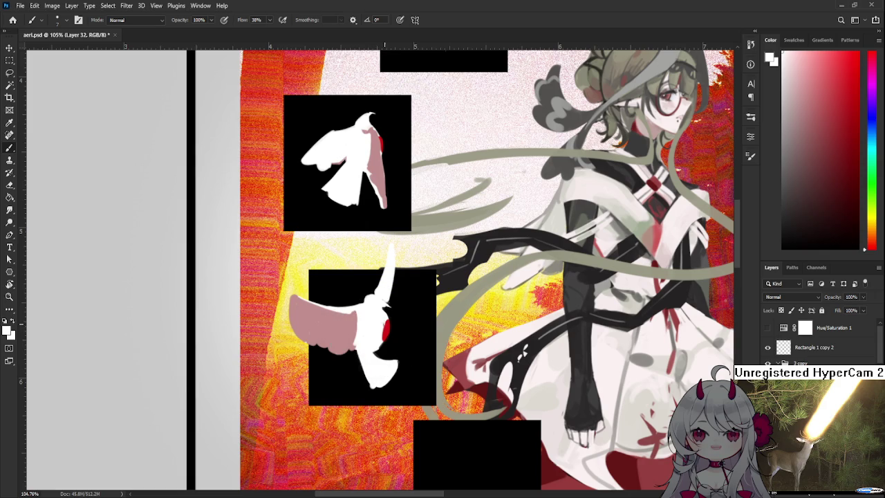
{"action": "left_click", "coordinate": [387, 324], "text": "alt"}
{"action": "left_click", "coordinate": [377, 320], "text": "alt"}
{"action": "left_click", "coordinate": [382, 338], "text": "alt"}
{"action": "left_click", "coordinate": [385, 328], "text": "alt"}
{"action": "scroll", "coordinate": [405, 302], "scroll_direction": "down", "scroll_amount": 3}
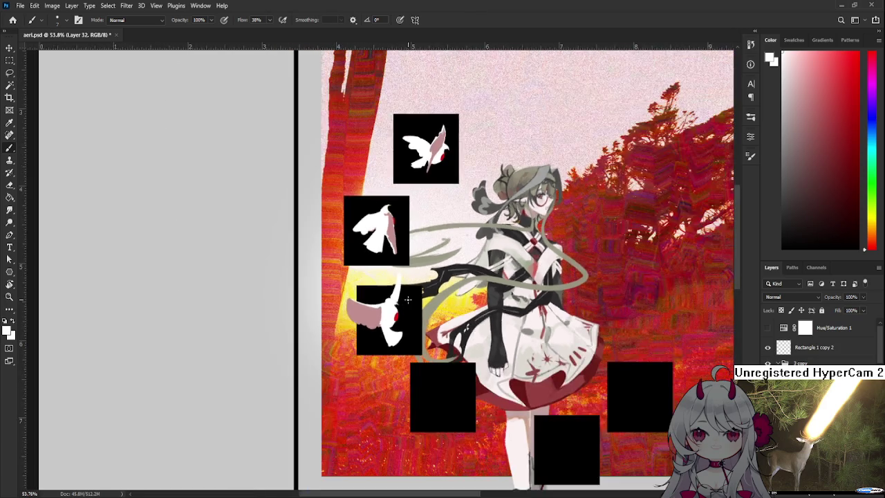
Step: Sample pink from the bird's wing and paint over the white spike on the lower bird's head
{"action": "scroll", "coordinate": [406, 299], "scroll_direction": "down", "scroll_amount": 3}
{"action": "scroll", "coordinate": [408, 298], "scroll_direction": "up", "scroll_amount": 2}
{"action": "scroll", "coordinate": [408, 299], "scroll_direction": "up", "scroll_amount": 1}
{"action": "scroll", "coordinate": [406, 301], "scroll_direction": "up", "scroll_amount": 2}
{"action": "scroll", "coordinate": [394, 306], "scroll_direction": "up", "scroll_amount": 2}
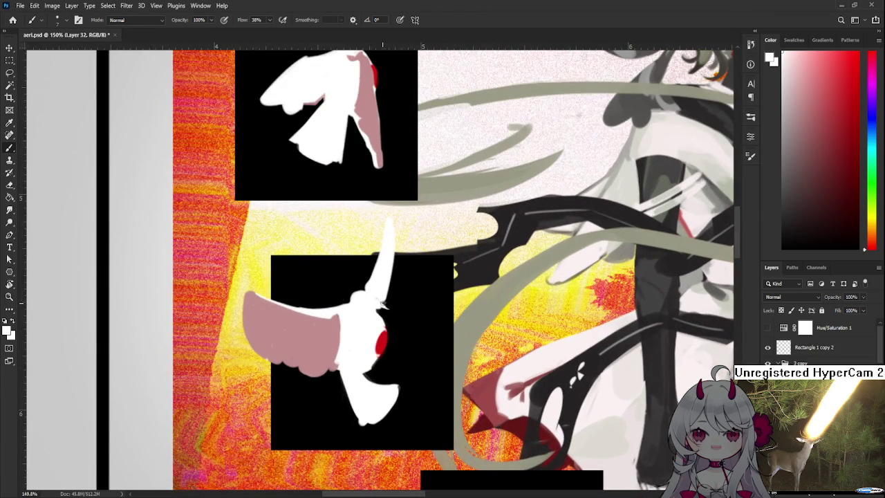
{"action": "key", "text": "e"}
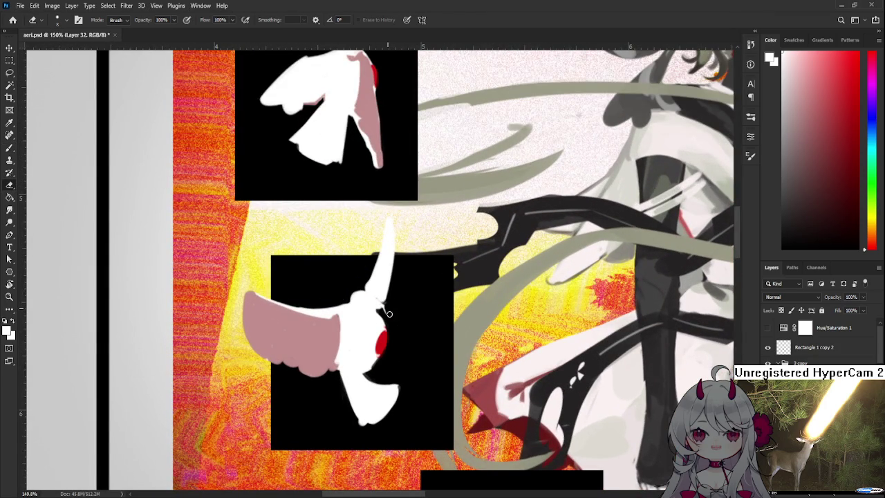
{"action": "key", "text": "b"}
{"action": "scroll", "coordinate": [388, 312], "scroll_direction": "up", "scroll_amount": 1}
{"action": "left_click", "coordinate": [324, 347], "text": "alt"}
{"action": "scroll", "coordinate": [378, 323], "scroll_direction": "up", "scroll_amount": 2}
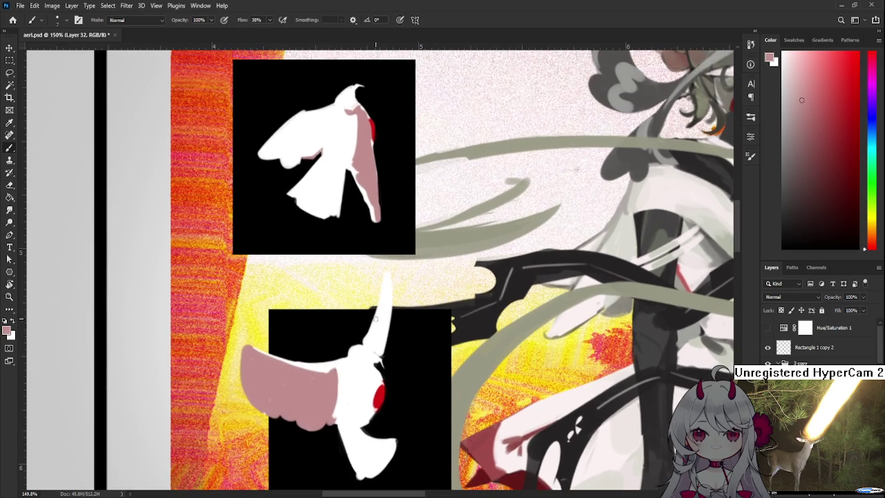
{"action": "mouse_move", "coordinate": [370, 343]}
{"action": "left_mouse_down"}
{"action": "mouse_move", "coordinate": [388, 284]}
{"action": "mouse_move", "coordinate": [383, 356]}
{"action": "left_mouse_up"}
Step: Widen the pink horn along its right edge, then erase to trim that edge
{"action": "key", "text": "e"}
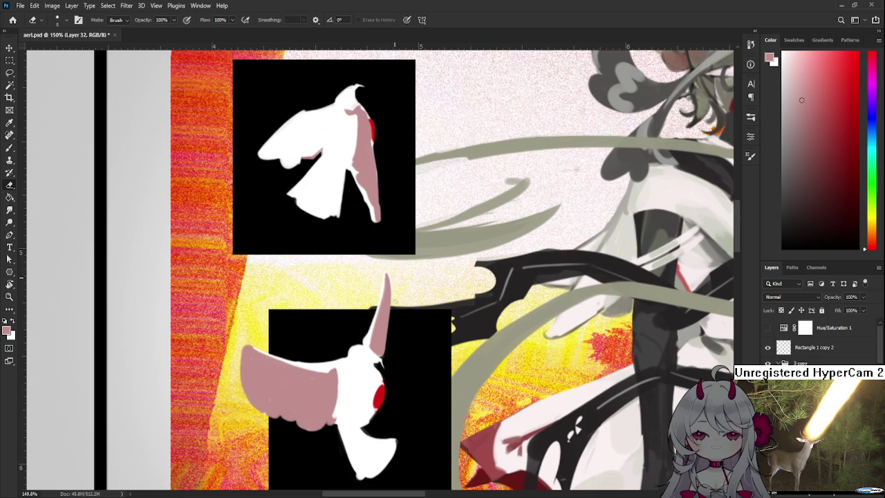
{"action": "key", "text": "b"}
{"action": "left_click_drag", "start_coordinate": [390, 306], "coordinate": [388, 335]}
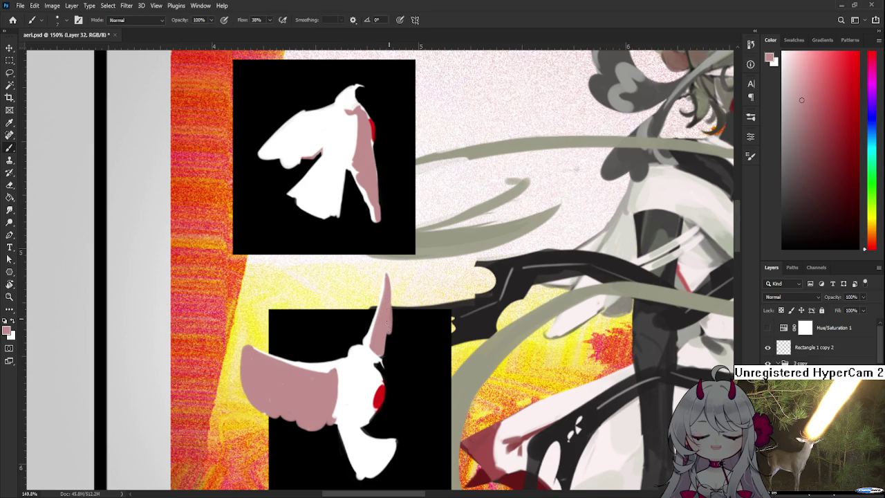
{"action": "key", "text": "e"}
{"action": "left_click_drag", "start_coordinate": [389, 352], "coordinate": [385, 360]}
{"action": "key", "text": "b"}
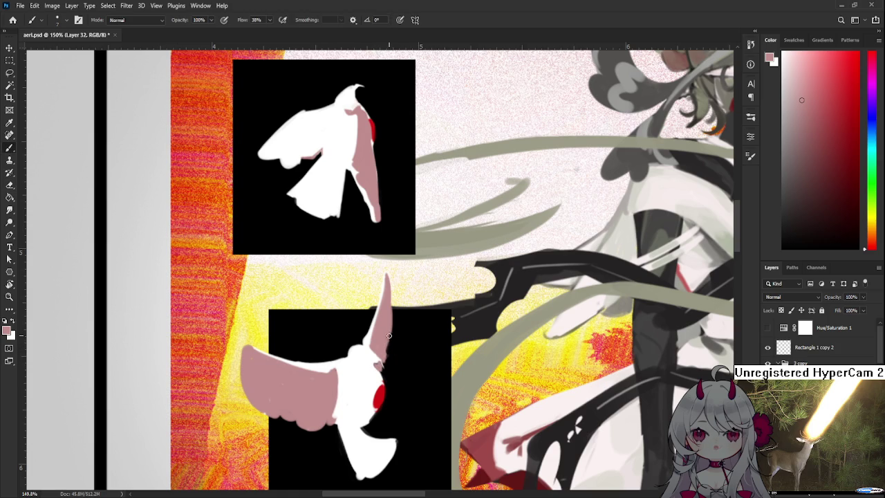
Step: Touch up the edge of the lower bird's pink wing
{"action": "left_click_drag", "start_coordinate": [379, 365], "coordinate": [419, 373]}
{"action": "scroll", "coordinate": [459, 368], "scroll_direction": "down", "scroll_amount": 2}
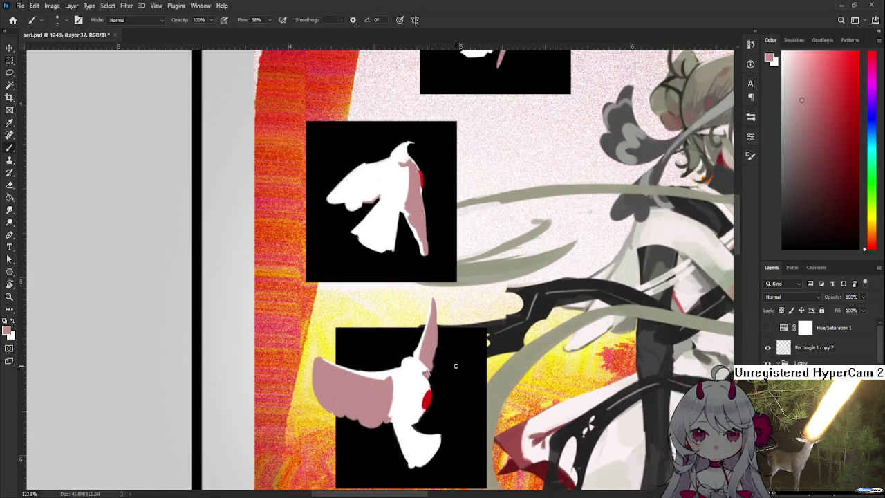
{"action": "key", "text": "e"}
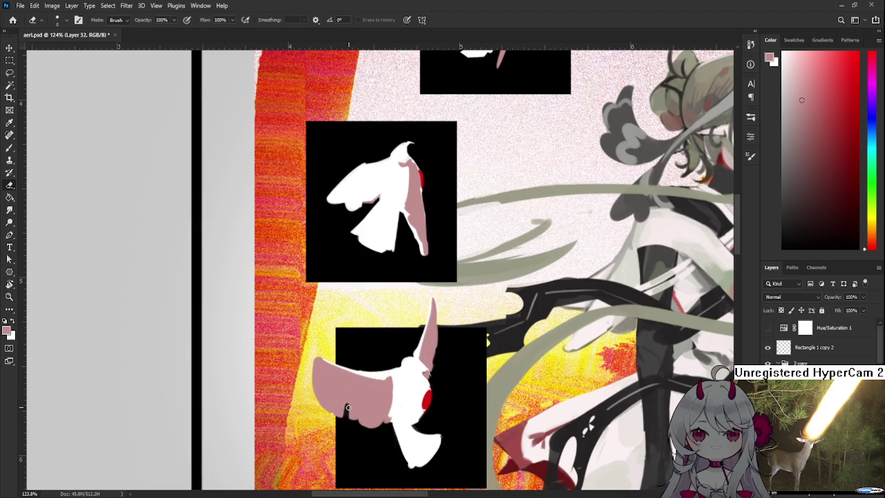
{"action": "key", "text": "b"}
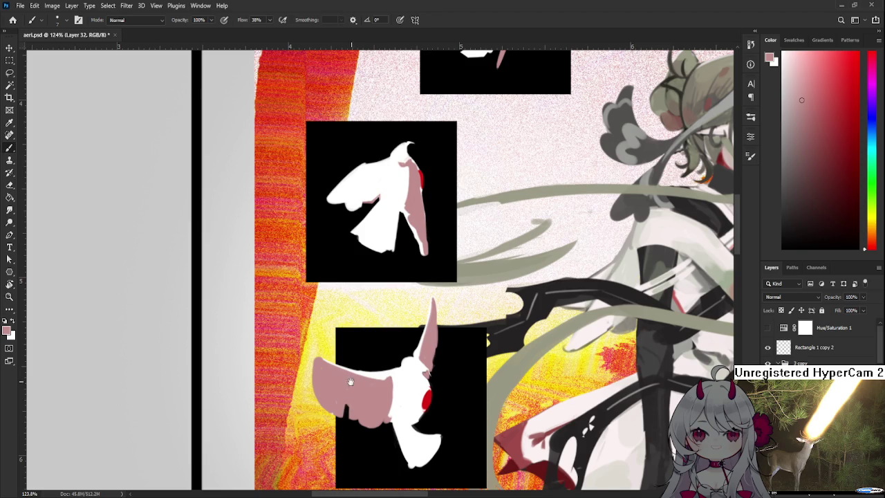
{"action": "left_click_drag", "start_coordinate": [348, 406], "coordinate": [361, 398]}
{"action": "key", "text": "e"}
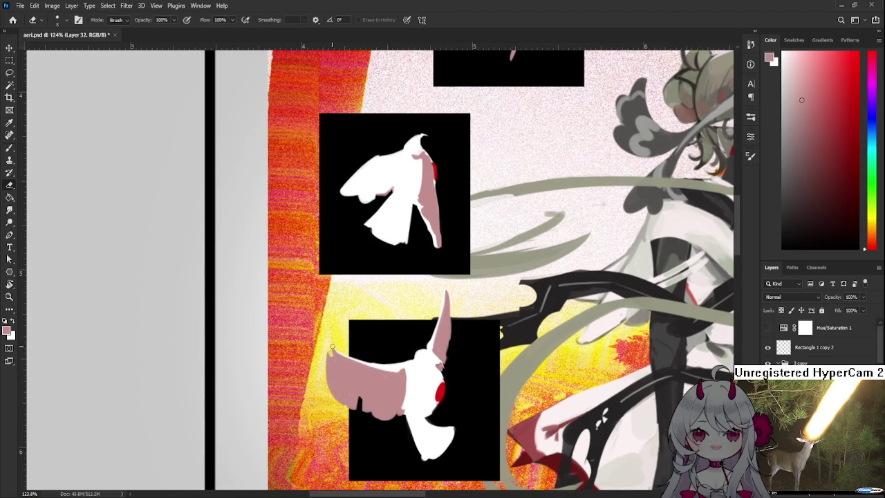
{"action": "key", "text": "b"}
Step: Zoom and pan to centre the bird squares in view
{"action": "scroll", "coordinate": [332, 346], "scroll_direction": "down", "scroll_amount": 2}
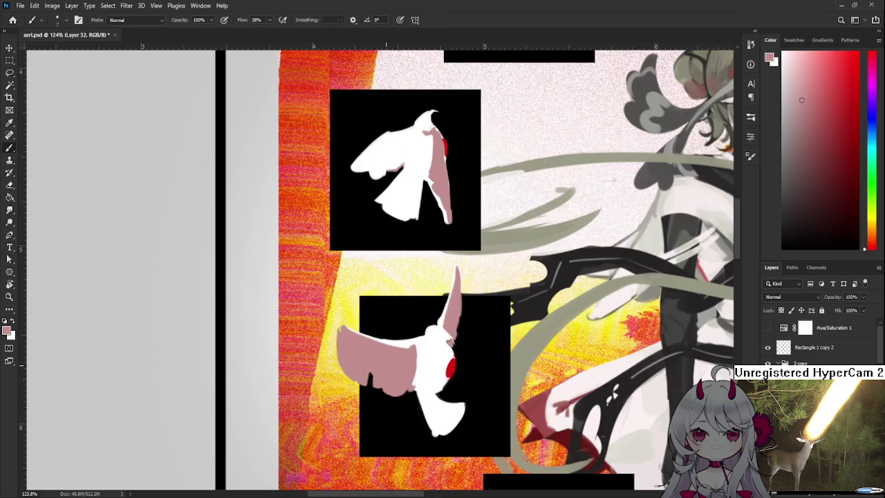
{"action": "scroll", "coordinate": [359, 346], "scroll_direction": "down", "scroll_amount": 3}
{"action": "scroll", "coordinate": [390, 345], "scroll_direction": "down", "scroll_amount": 3}
{"action": "scroll", "coordinate": [373, 363], "scroll_direction": "up", "scroll_amount": 2}
{"action": "scroll", "coordinate": [368, 367], "scroll_direction": "up", "scroll_amount": 2}
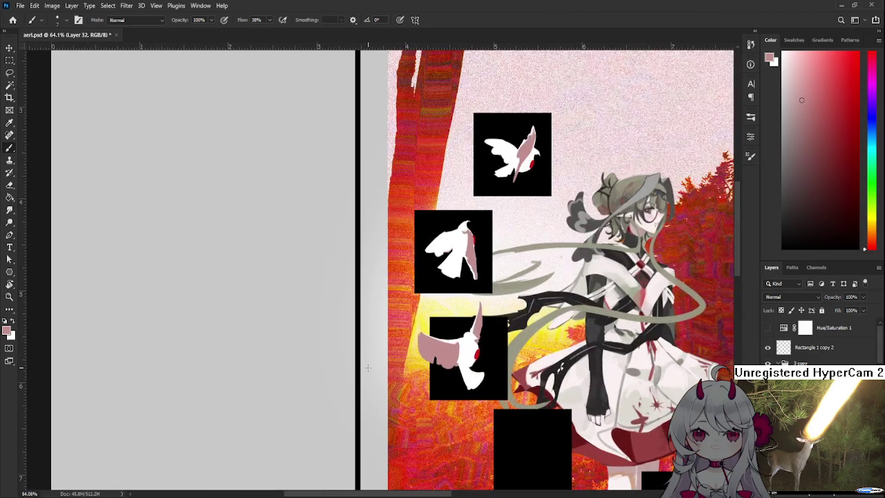
{"action": "scroll", "coordinate": [529, 366], "scroll_direction": "up", "scroll_amount": 1}
{"action": "scroll", "coordinate": [529, 366], "scroll_direction": "up", "scroll_amount": 1}
{"action": "left_click_drag", "start_coordinate": [520, 366], "coordinate": [437, 393]}
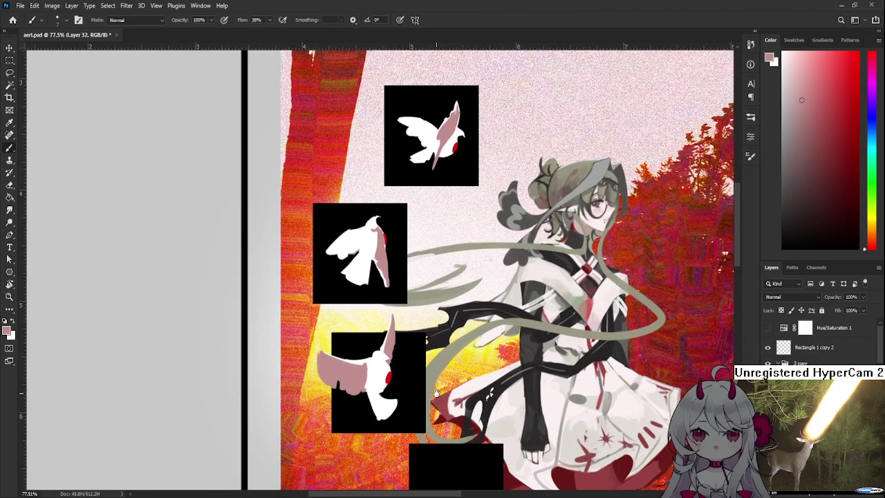
Step: Lasso the lower bird and move it up and left inside its square
{"action": "key", "text": "l"}
{"action": "mouse_move", "coordinate": [338, 331]}
{"action": "left_mouse_down"}
{"action": "mouse_move", "coordinate": [272, 397]}
{"action": "mouse_move", "coordinate": [304, 330]}
{"action": "left_mouse_up"}
{"action": "key", "text": "ctrl+t"}
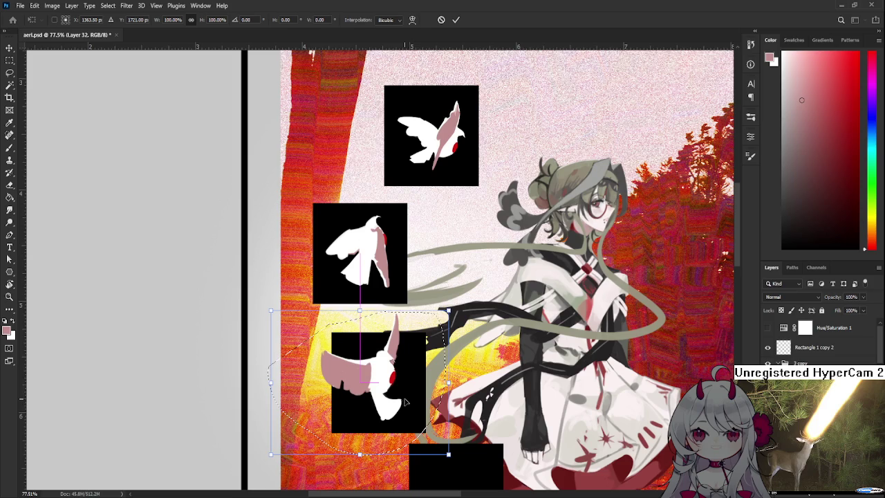
{"action": "left_click_drag", "start_coordinate": [406, 402], "coordinate": [400, 393]}
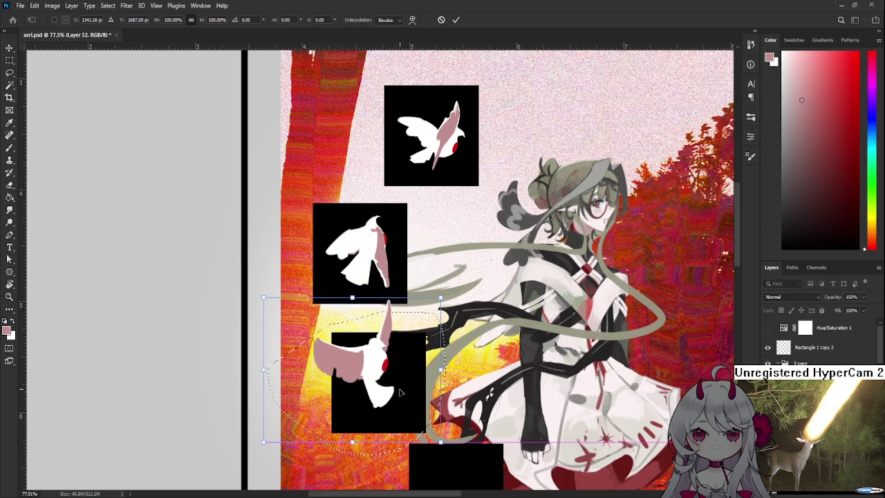
{"action": "key", "text": "Return"}
{"action": "scroll", "coordinate": [379, 363], "scroll_direction": "up", "scroll_amount": 3}
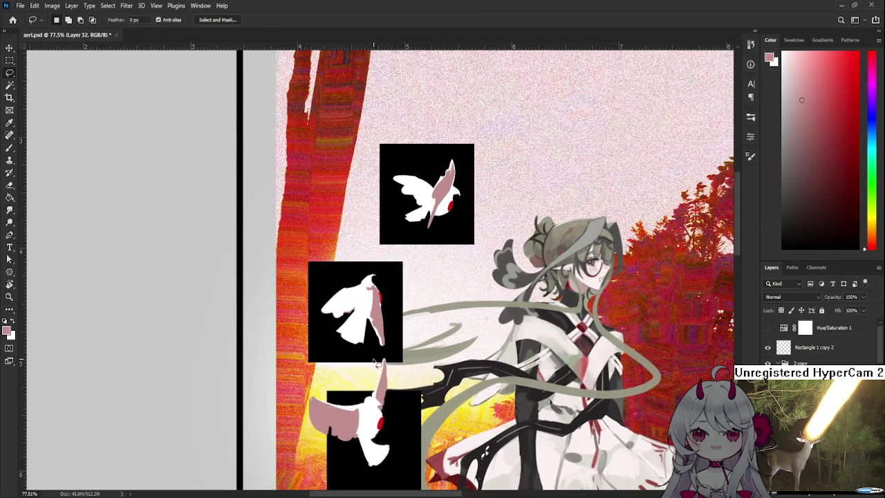
{"action": "scroll", "coordinate": [375, 363], "scroll_direction": "down", "scroll_amount": 3}
{"action": "scroll", "coordinate": [387, 356], "scroll_direction": "down", "scroll_amount": 3}
{"action": "scroll", "coordinate": [415, 344], "scroll_direction": "down", "scroll_amount": 2}
{"action": "scroll", "coordinate": [415, 344], "scroll_direction": "up", "scroll_amount": 2}
{"action": "scroll", "coordinate": [408, 394], "scroll_direction": "up", "scroll_amount": 2}
{"action": "scroll", "coordinate": [383, 409], "scroll_direction": "up", "scroll_amount": 1}
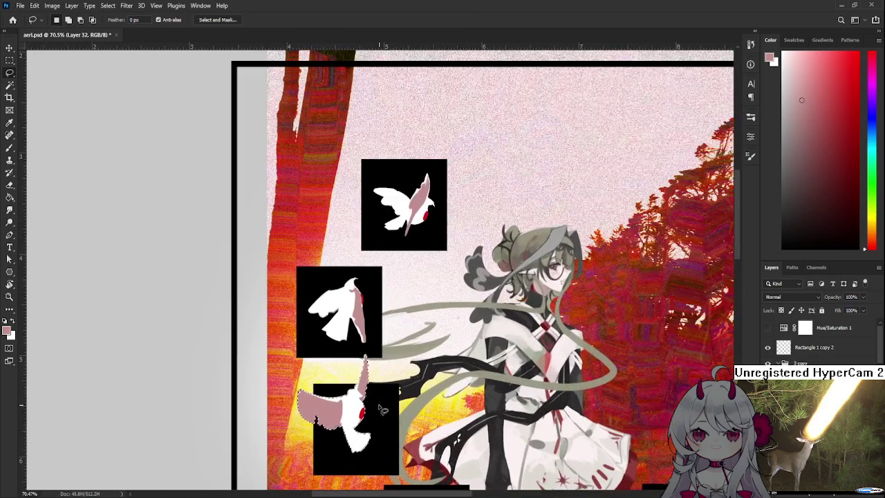
Step: Reselect the lower bird, shift it right and try a horizontal flip
{"action": "left_click_drag", "start_coordinate": [382, 409], "coordinate": [367, 427]}
{"action": "scroll", "coordinate": [391, 369], "scroll_direction": "down", "scroll_amount": 2}
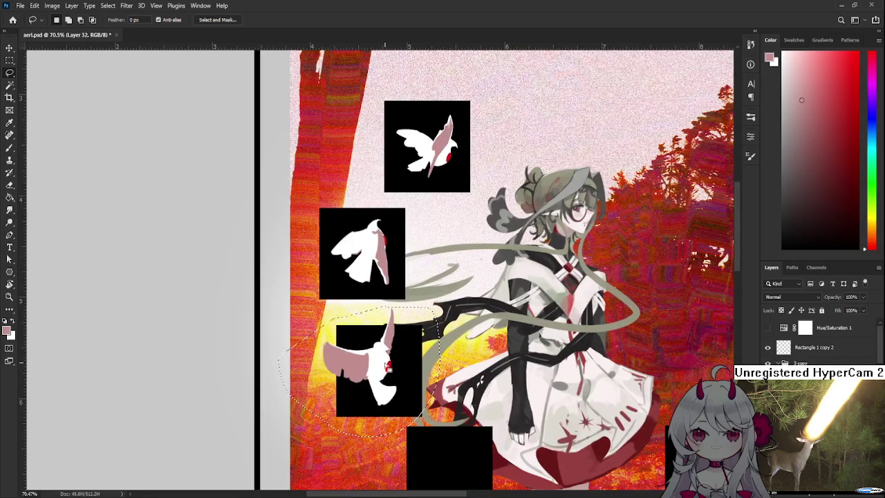
{"action": "key", "text": "ctrl+t"}
{"action": "left_click_drag", "start_coordinate": [407, 372], "coordinate": [410, 371]}
{"action": "right_click", "coordinate": [411, 371]}
{"action": "left_click", "coordinate": [450, 470]}
{"action": "left_click_drag", "start_coordinate": [360, 376], "coordinate": [389, 377]}
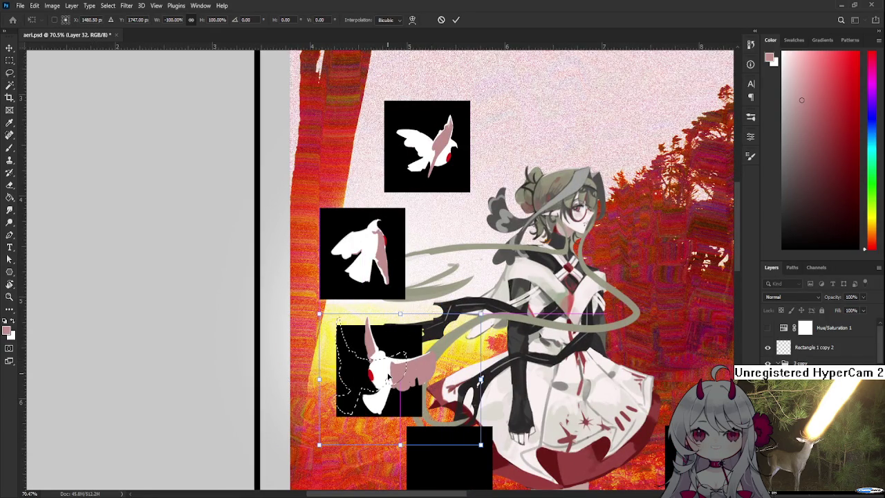
{"action": "key", "text": "Return"}
Step: Clear the selection and nudge the bird slightly right and down with Free Transform
{"action": "left_click_drag", "start_coordinate": [437, 314], "coordinate": [415, 308]}
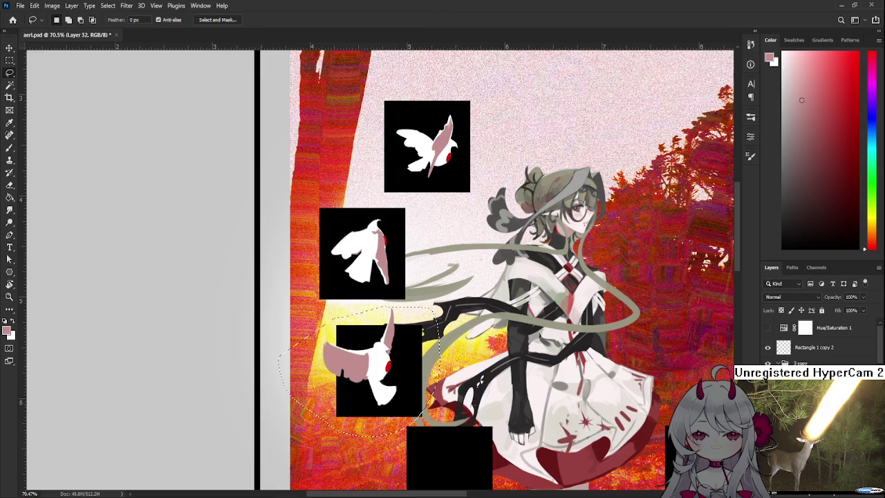
{"action": "key", "text": "ctrl+d"}
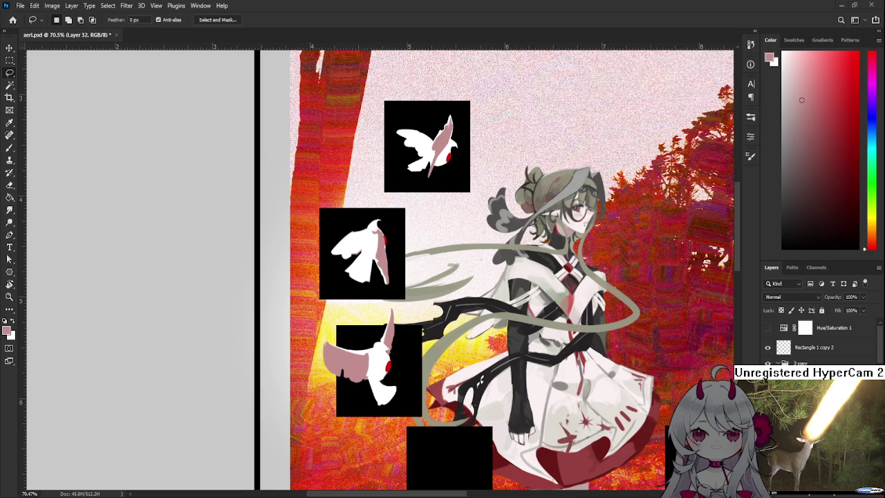
{"action": "scroll", "coordinate": [394, 354], "scroll_direction": "up", "scroll_amount": 2}
{"action": "key", "text": "ctrl+t"}
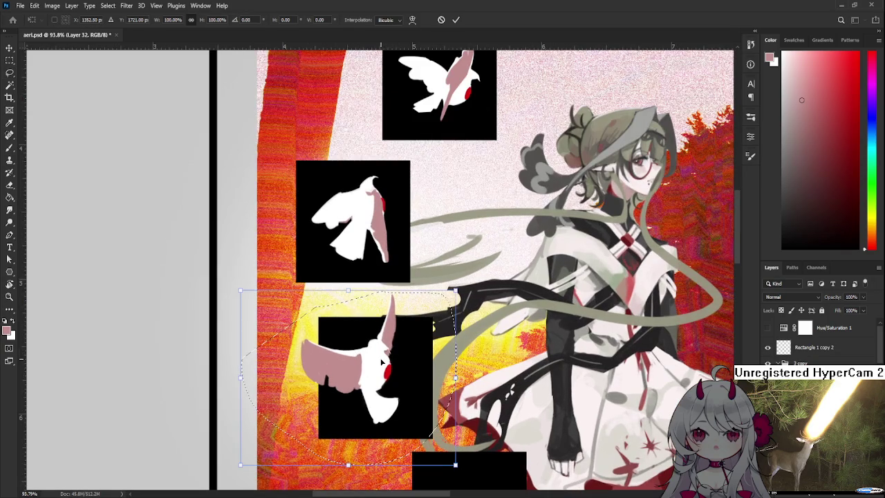
{"action": "left_click_drag", "start_coordinate": [383, 361], "coordinate": [391, 370]}
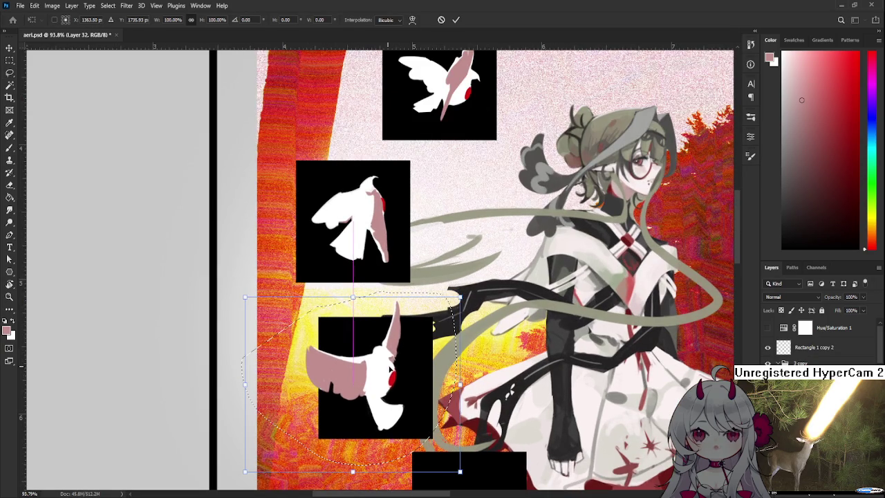